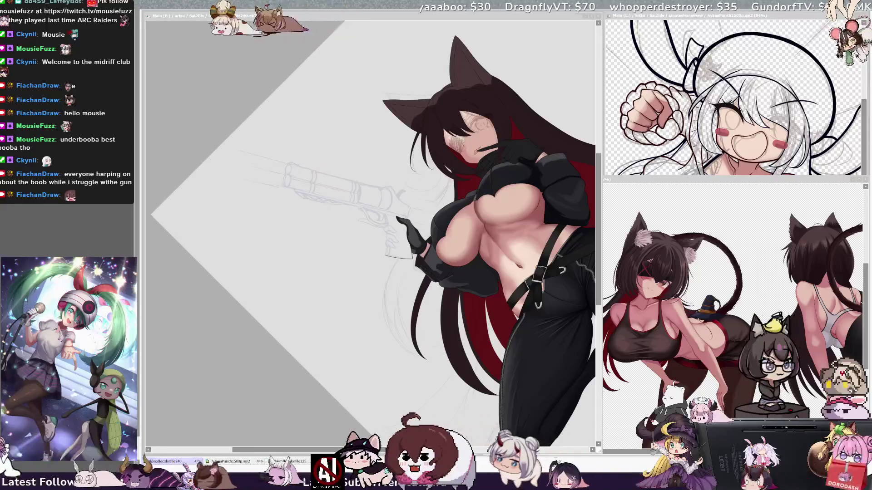
Mirror the canvas view horizontally and flip it back to check the figure and pistol sketch
{"action": "left_click_drag", "start_coordinate": [340, 450], "coordinate": [398, 450]}
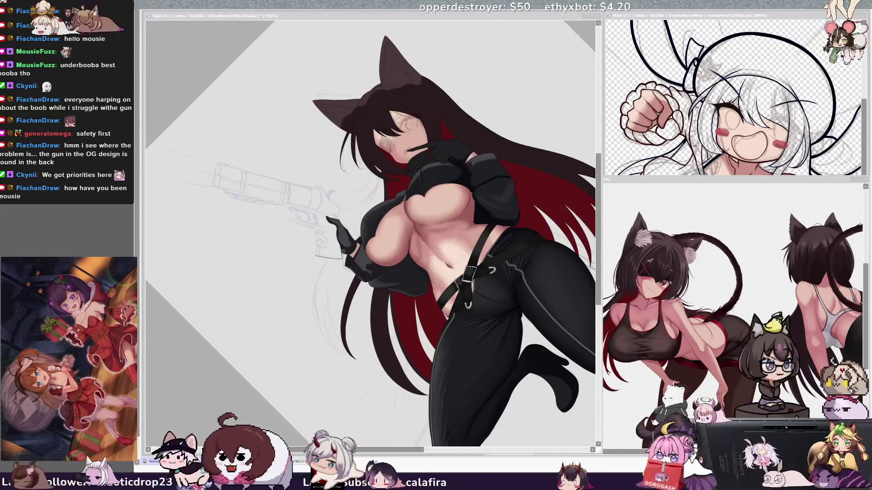
{"action": "left_click", "coordinate": [324, 188]}
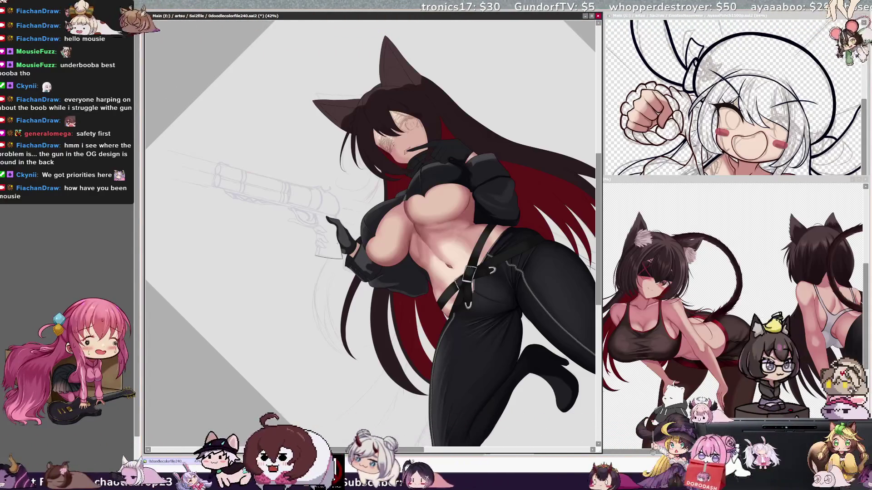
{"action": "key", "text": "h"}
{"action": "key", "text": "h"}
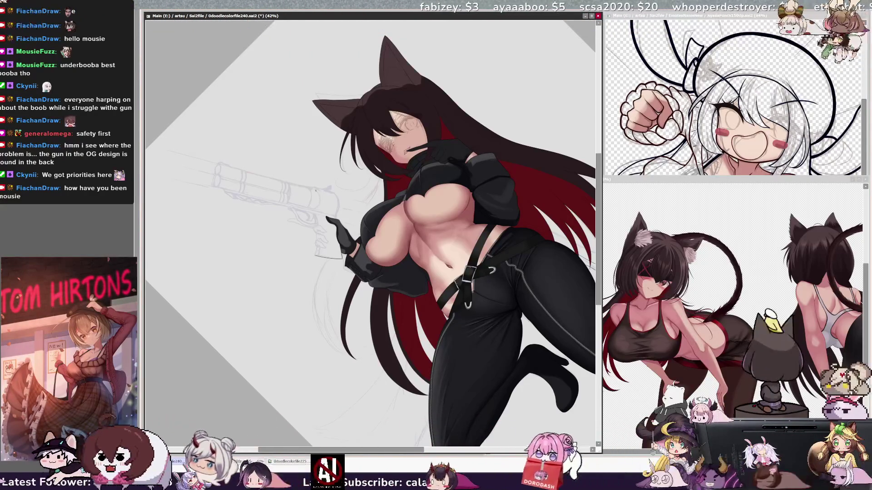
{"action": "key", "text": "h"}
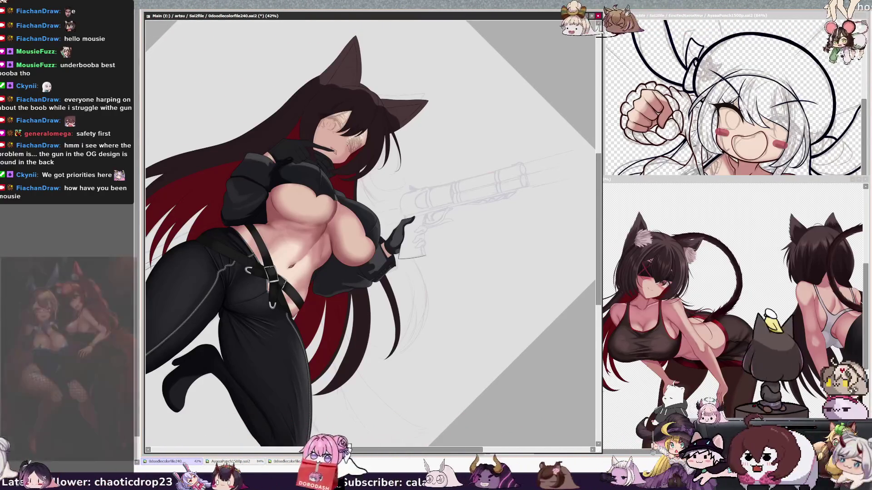
Toggle the horizontal view flip so the woman faces right, then undo the last change
{"action": "key", "text": "h"}
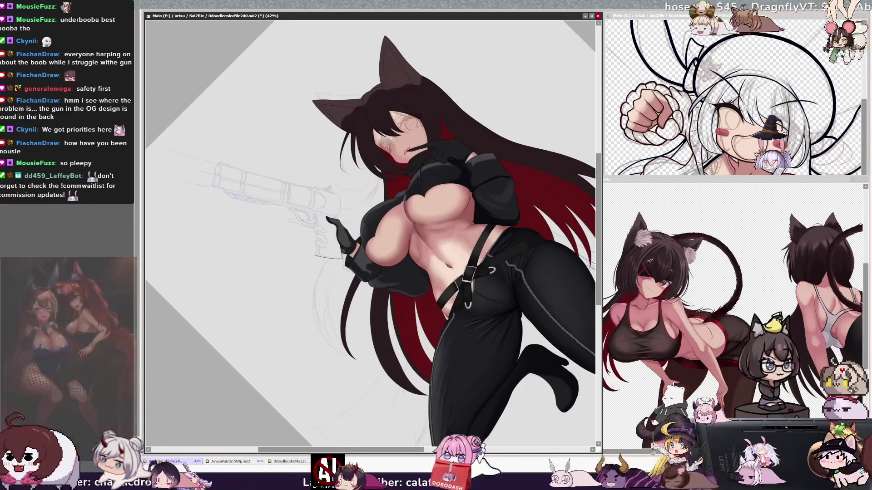
{"action": "key", "text": "h"}
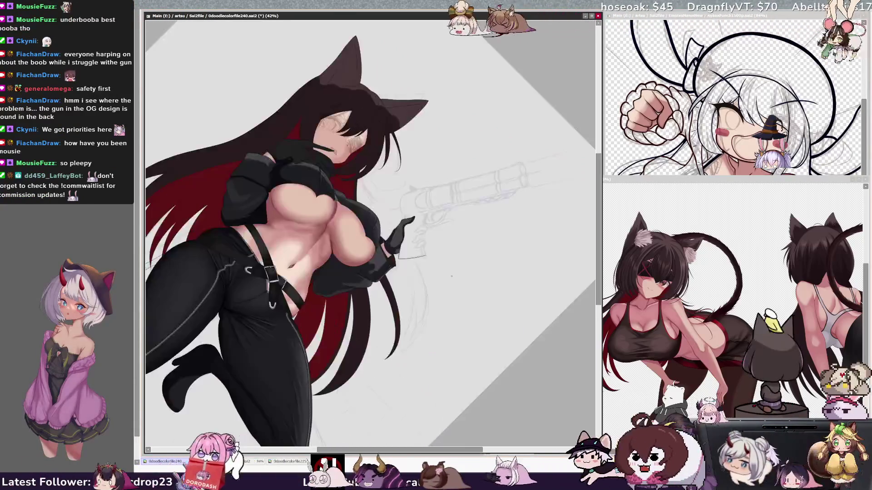
{"action": "key", "text": "ctrl+z"}
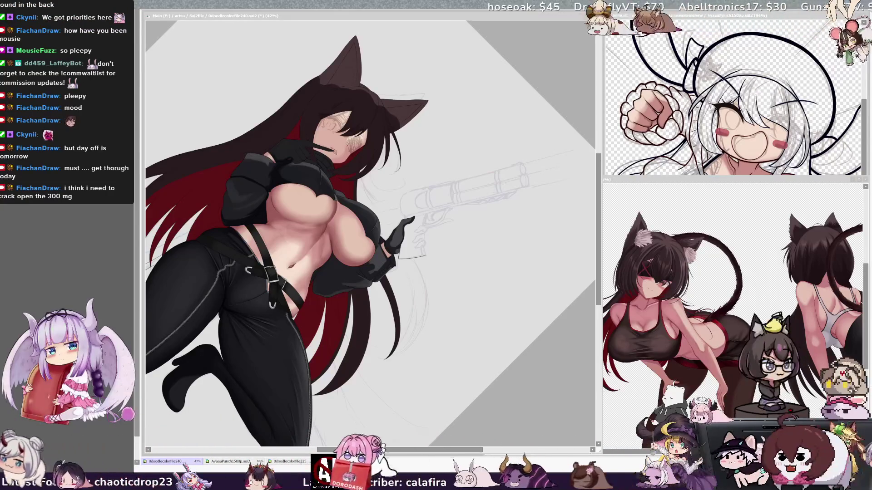
Select Layer5, then mirror the canvas view horizontally to check the drawing
{"action": "left_click", "coordinate": [490, 264]}
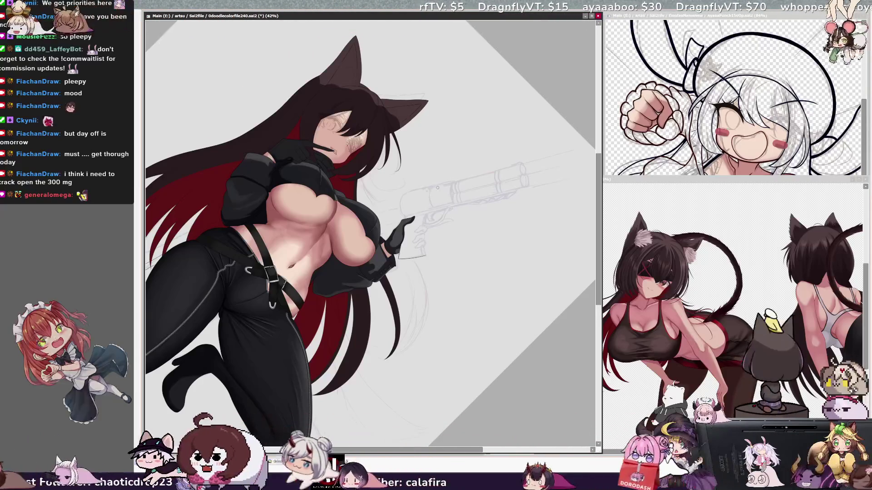
{"action": "left_click", "coordinate": [455, 200], "text": "ctrl+shift"}
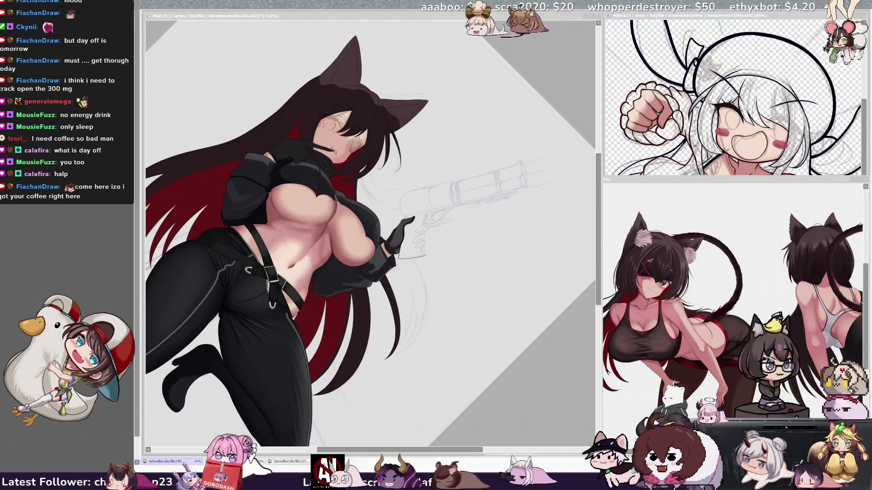
{"action": "left_click", "coordinate": [535, 184]}
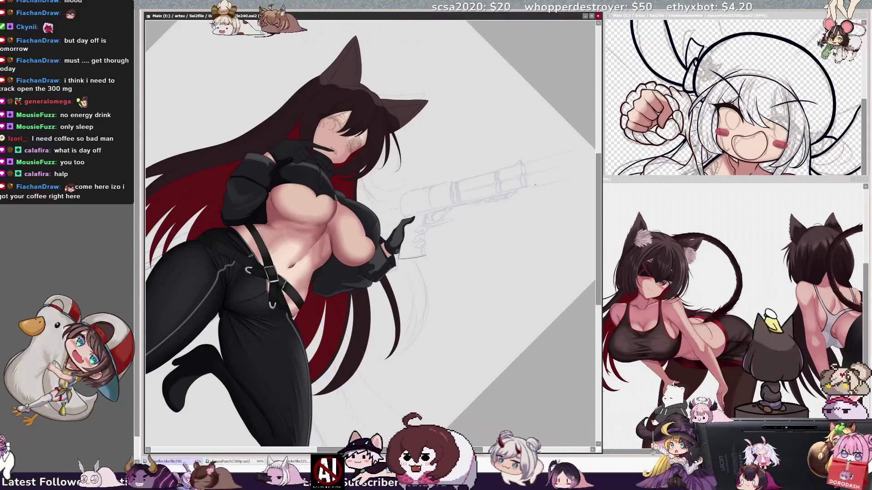
{"action": "key", "text": "h"}
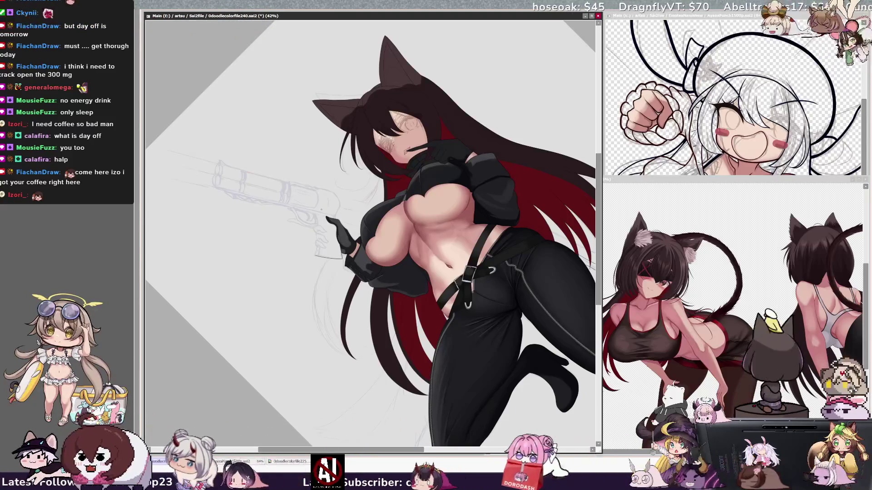
{"action": "key", "text": "h"}
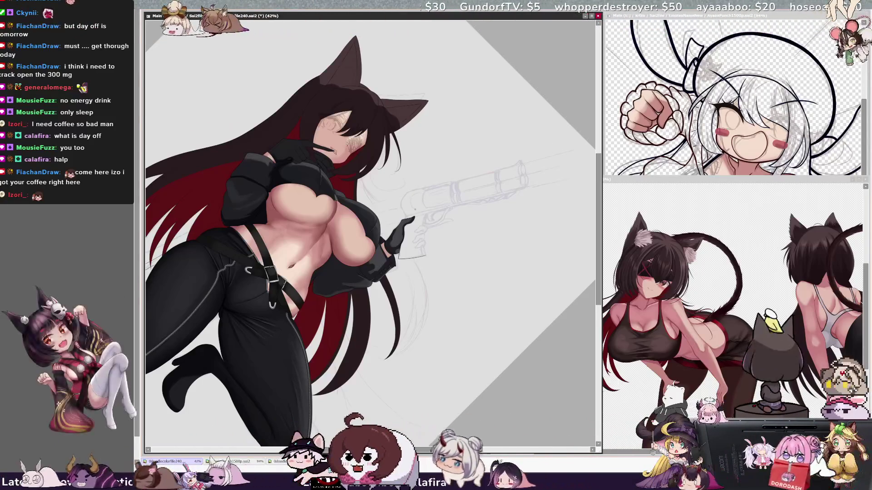
{"action": "key", "text": "h"}
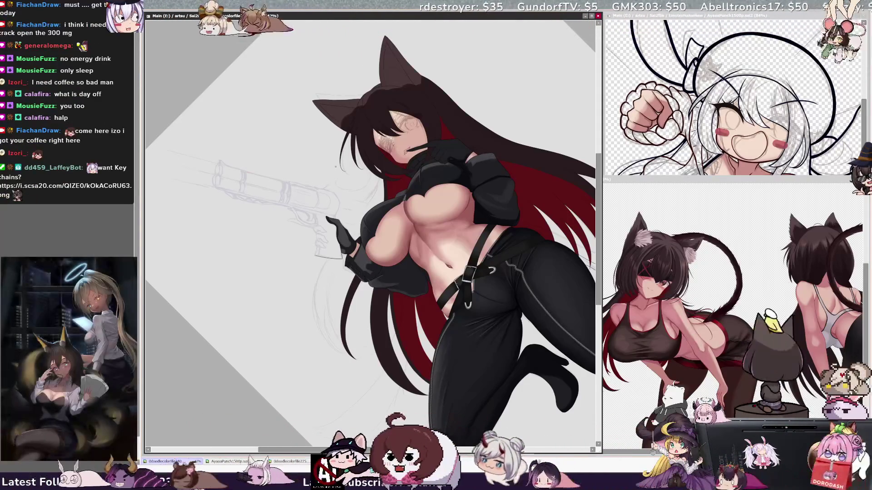
{"action": "key", "text": "h"}
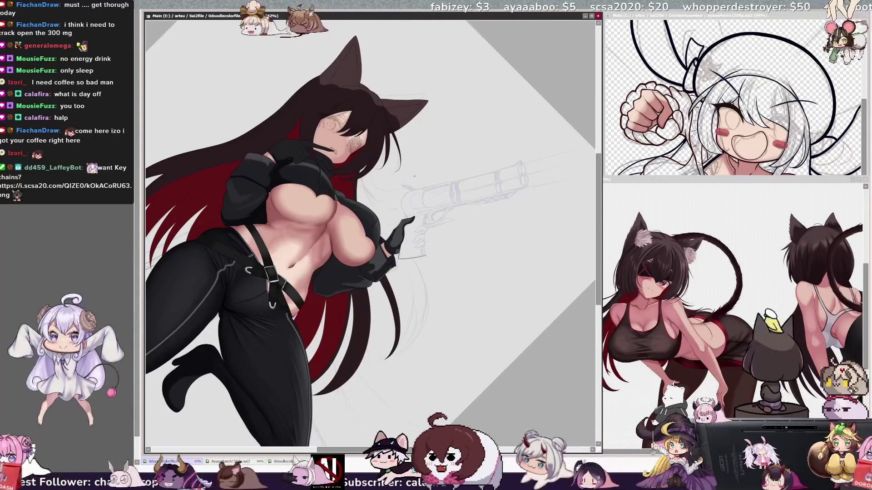
{"action": "key", "text": "h"}
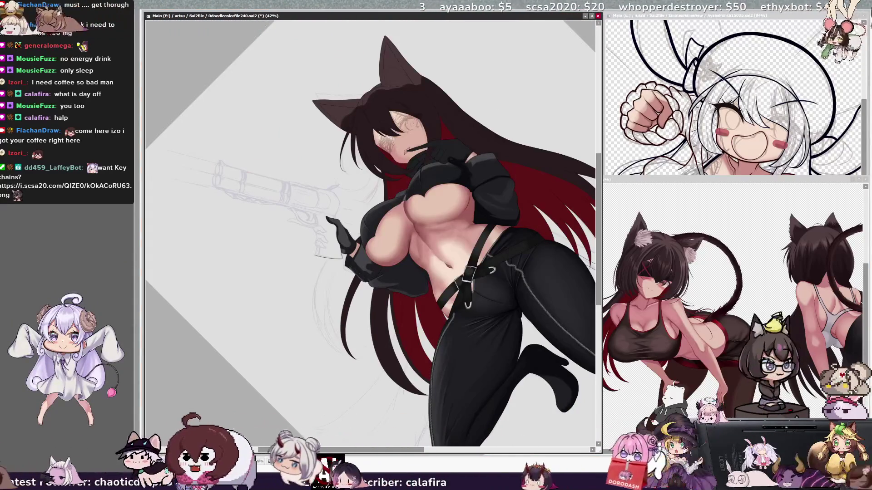
{"action": "left_click_drag", "start_coordinate": [452, 161], "coordinate": [425, 148]}
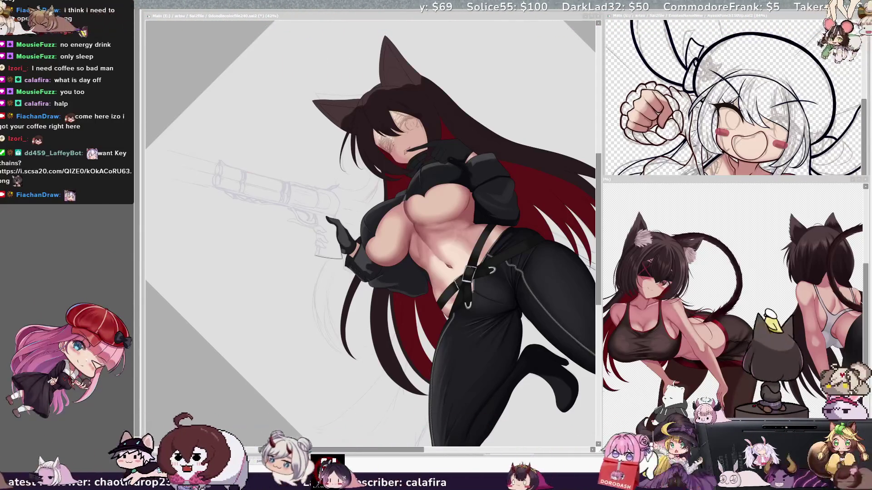
{"action": "left_click", "coordinate": [342, 196]}
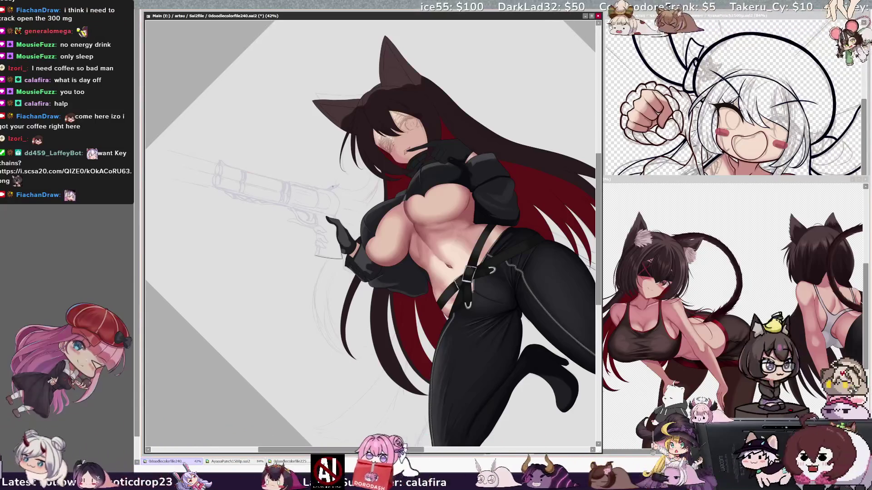
{"action": "key", "text": "h"}
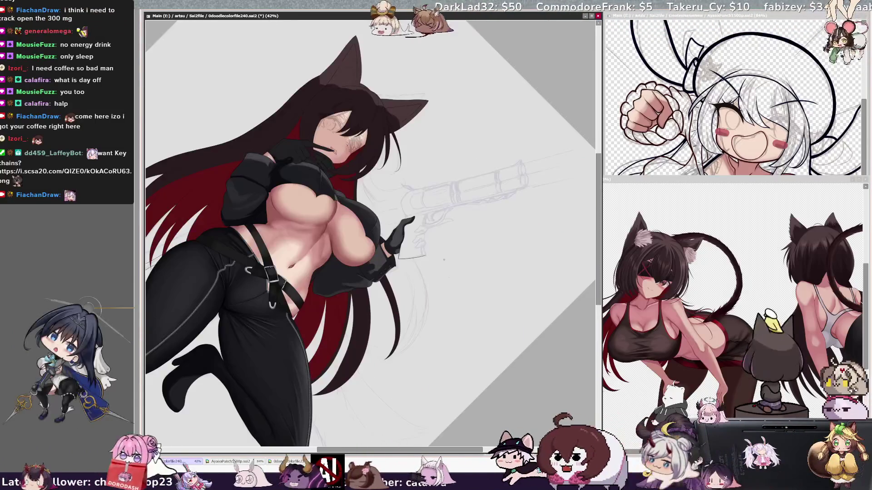
{"action": "key", "text": "Delete"}
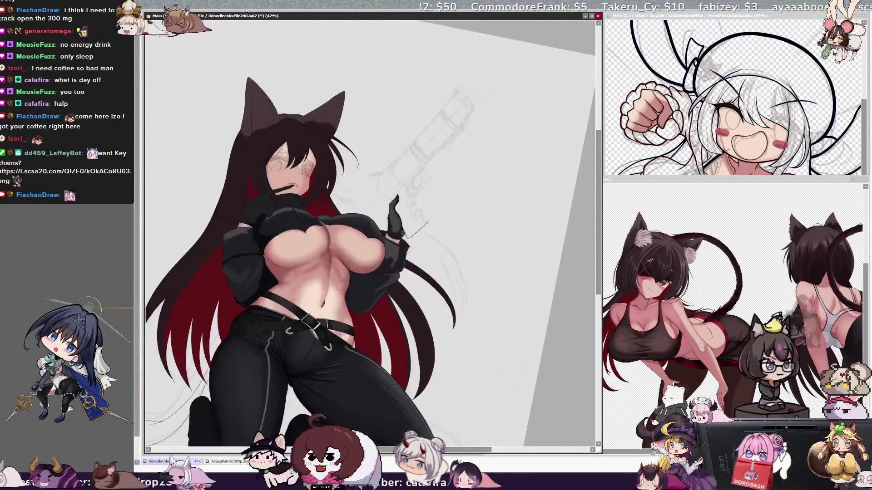
{"action": "key", "text": "Delete"}
{"action": "scroll", "coordinate": [598, 201], "scroll_direction": "up", "scroll_amount": 1}
{"action": "scroll", "coordinate": [597, 201], "scroll_direction": "up", "scroll_amount": 1}
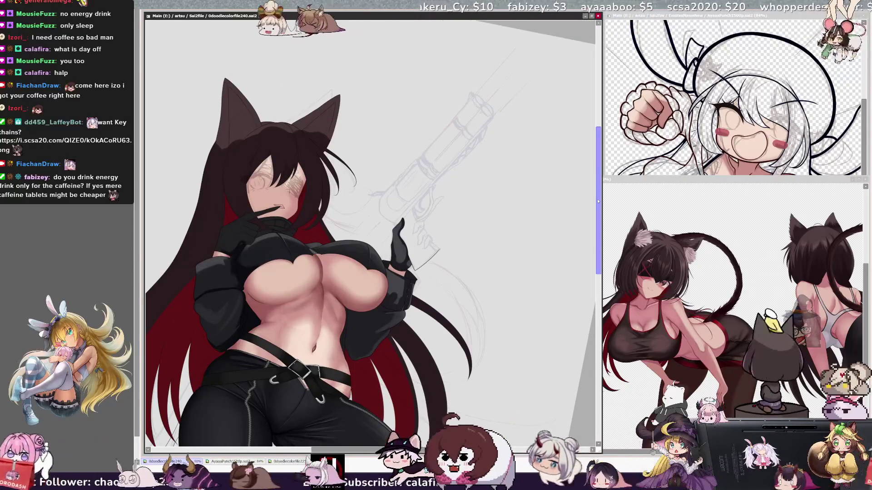
{"action": "scroll", "coordinate": [370, 231], "scroll_direction": "right", "scroll_amount": 1}
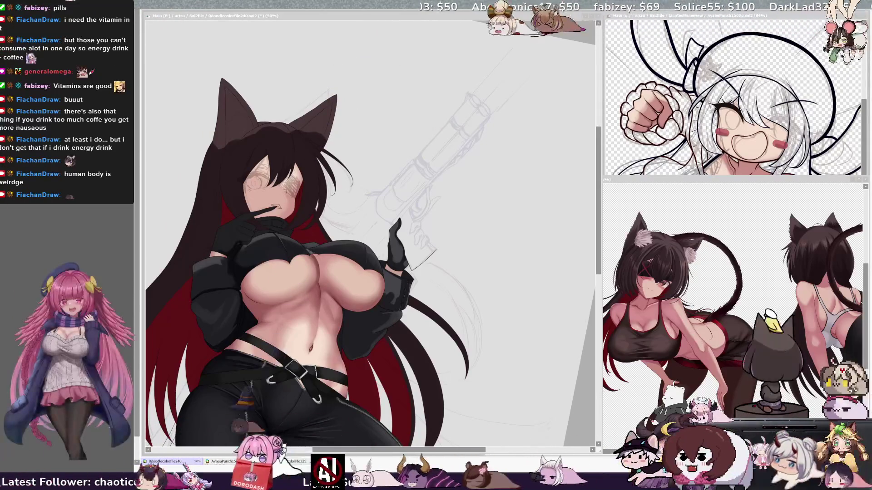
Rotate and pan the canvas view toward the pistol sketch for a comfortable drawing angle
{"action": "left_click", "coordinate": [459, 169]}
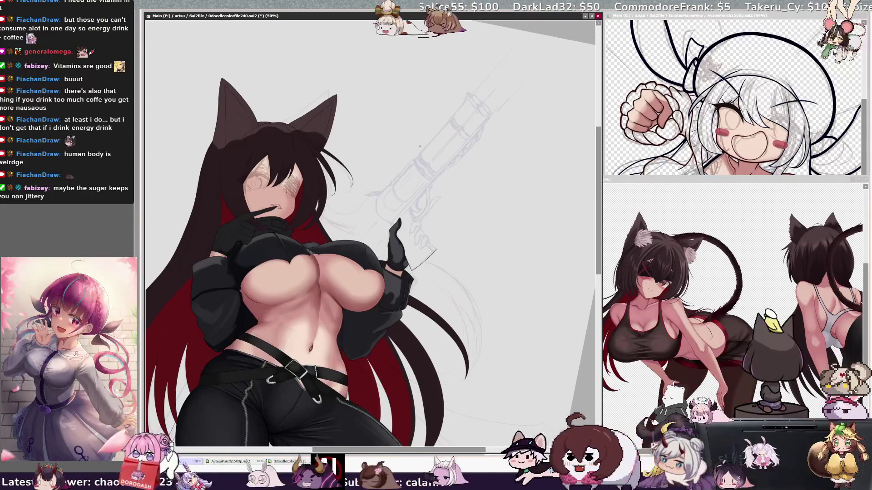
{"action": "left_click_drag", "start_coordinate": [408, 227], "coordinate": [345, 227]}
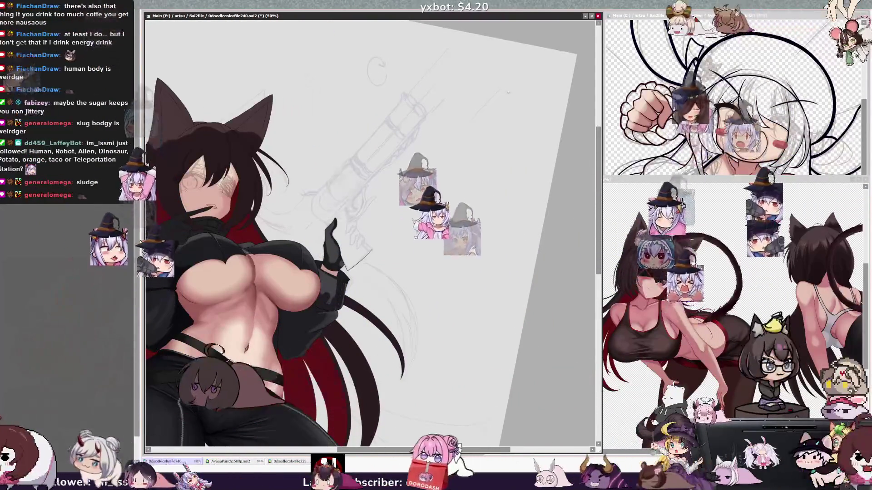
Sketch faint pencil lines for the pistol beside the raised glove
{"action": "left_click_drag", "start_coordinate": [509, 88], "coordinate": [487, 111]}
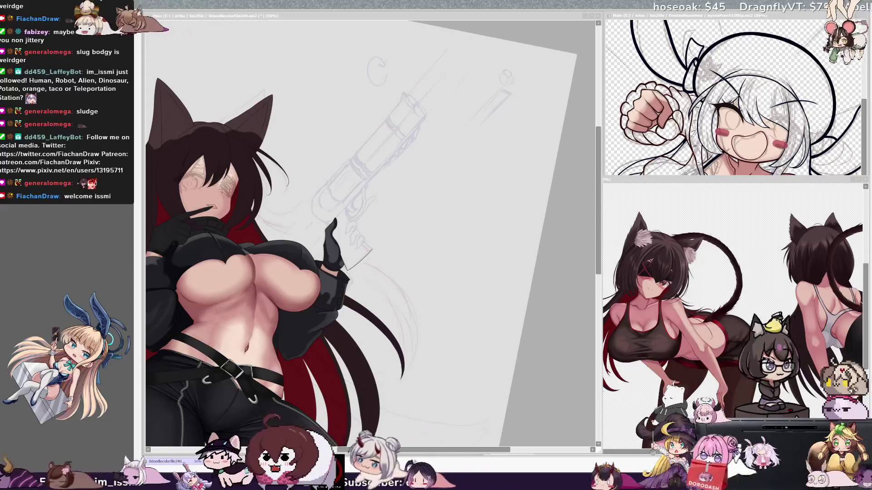
Return to the canvas, mirror the view to check proportions, then bring up the reference image
{"action": "key", "text": "alt+Tab"}
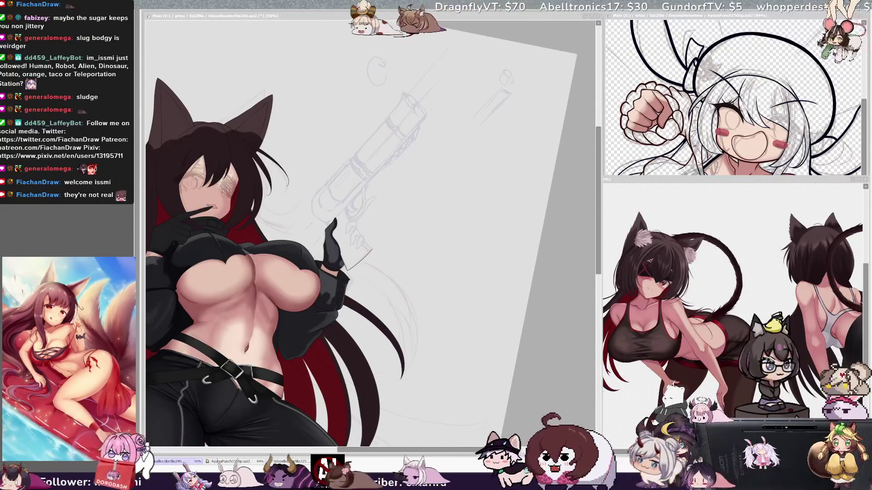
{"action": "key", "text": "h"}
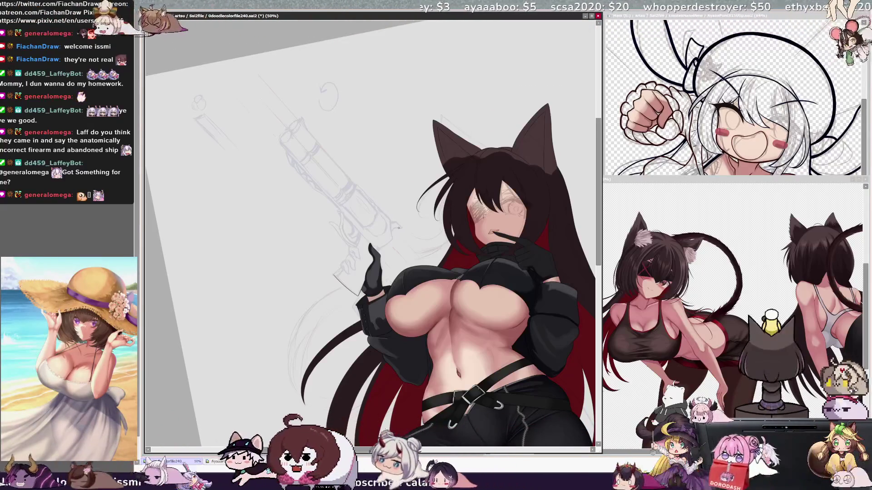
{"action": "left_click", "coordinate": [681, 15]}
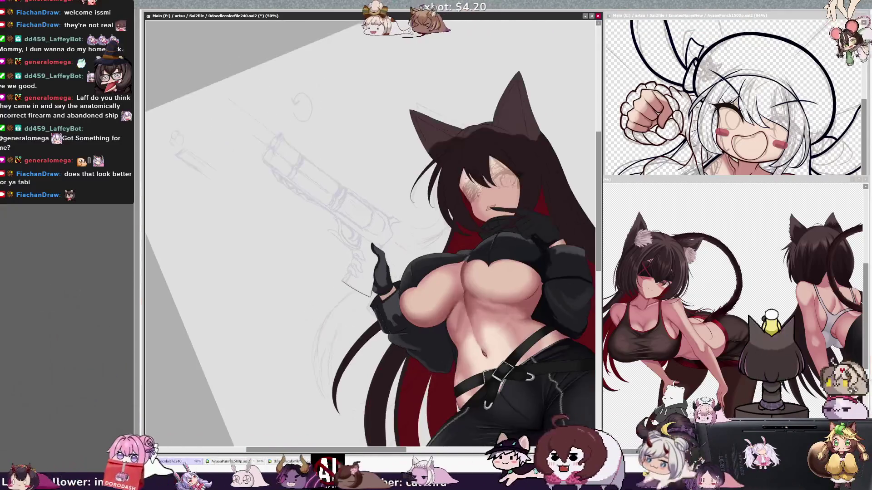
Zoom in on the upper body to refine the pistol sketch, then zoom back out to the whole page
{"action": "key", "text": "ctrl+plus"}
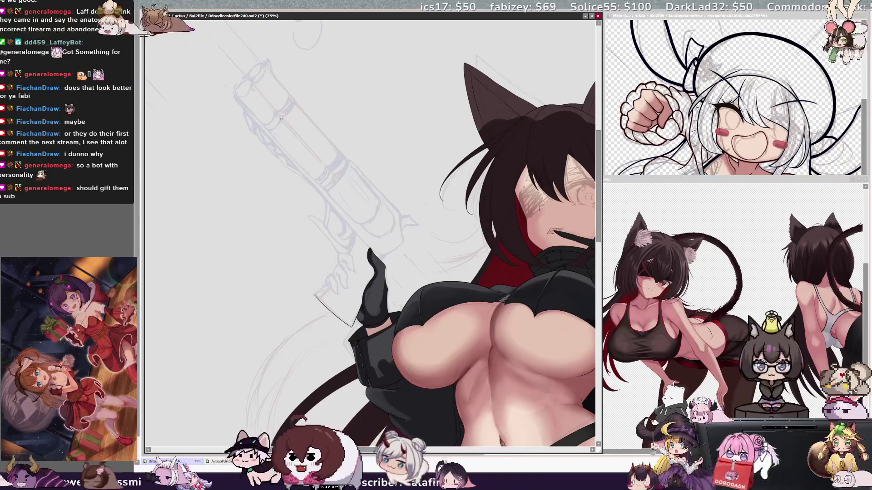
{"action": "key", "text": "ctrl+minus"}
{"action": "key", "text": "ctrl+minus"}
{"action": "key", "text": "ctrl+minus"}
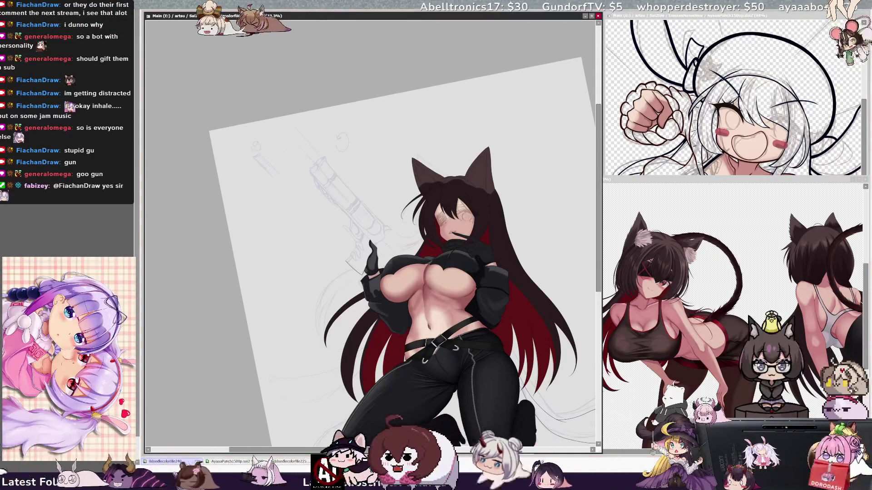
Scroll the view up over the full-length figure to check the pistol sketch
{"action": "scroll", "coordinate": [373, 238], "scroll_direction": "up", "scroll_amount": 3}
{"action": "key", "text": "ctrl+minus"}
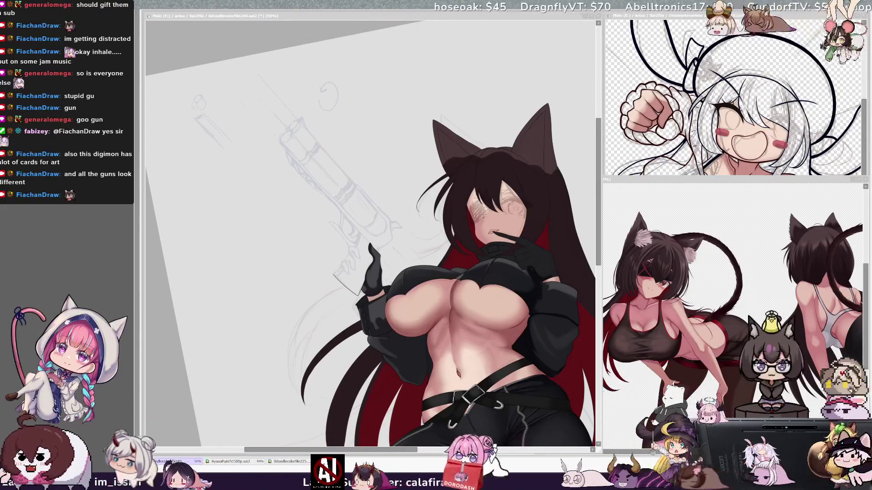
{"action": "left_click", "coordinate": [540, 240]}
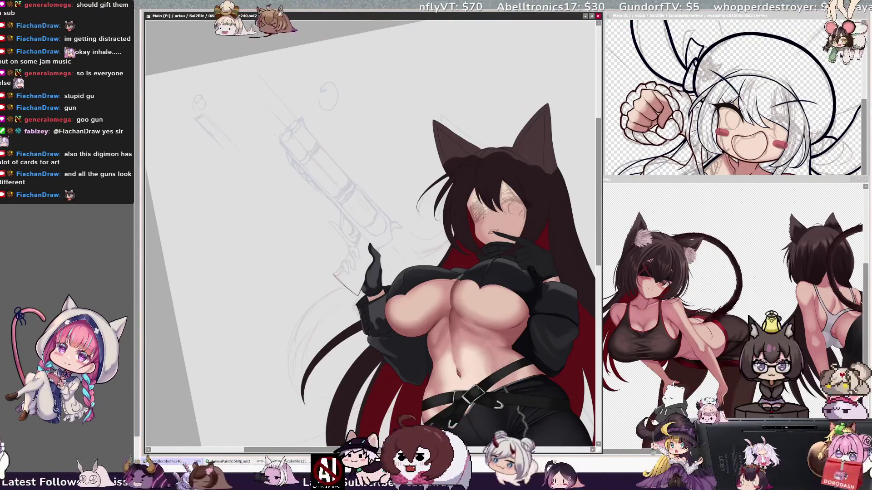
{"action": "scroll", "coordinate": [422, 388], "scroll_direction": "right", "scroll_amount": 1}
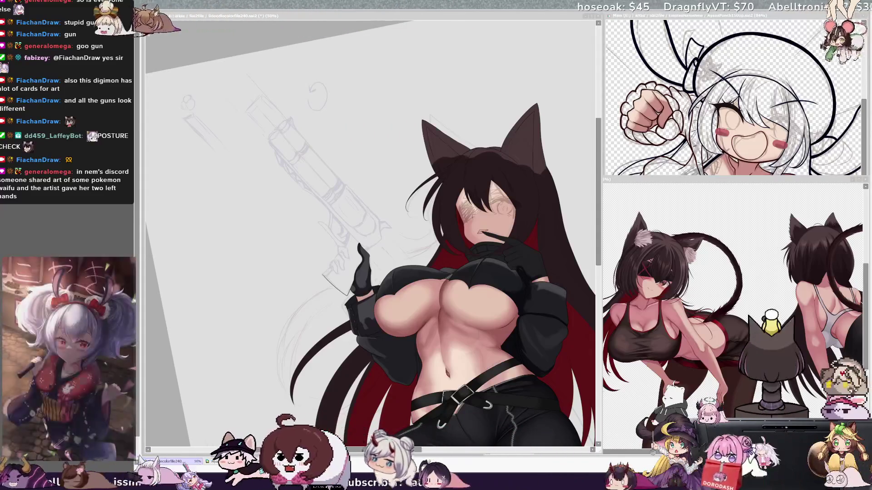
{"action": "left_click", "coordinate": [477, 142]}
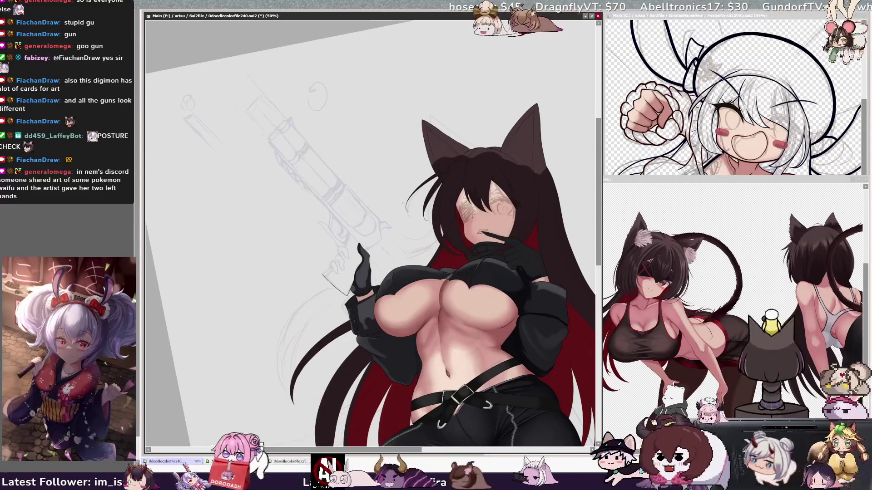
Tilt the view left and lay a long translucent teal diagonal band across the figure, then steepen it
{"action": "key", "text": "End"}
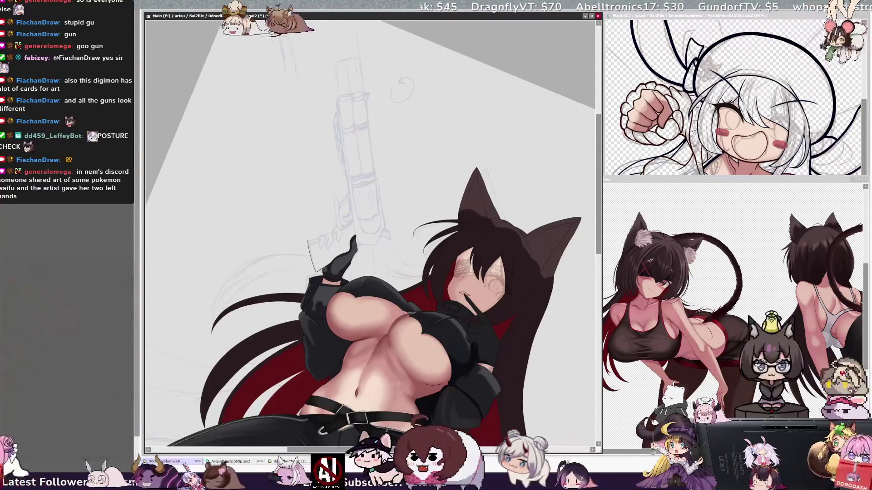
{"action": "left_click_drag", "start_coordinate": [316, 23], "coordinate": [370, 442]}
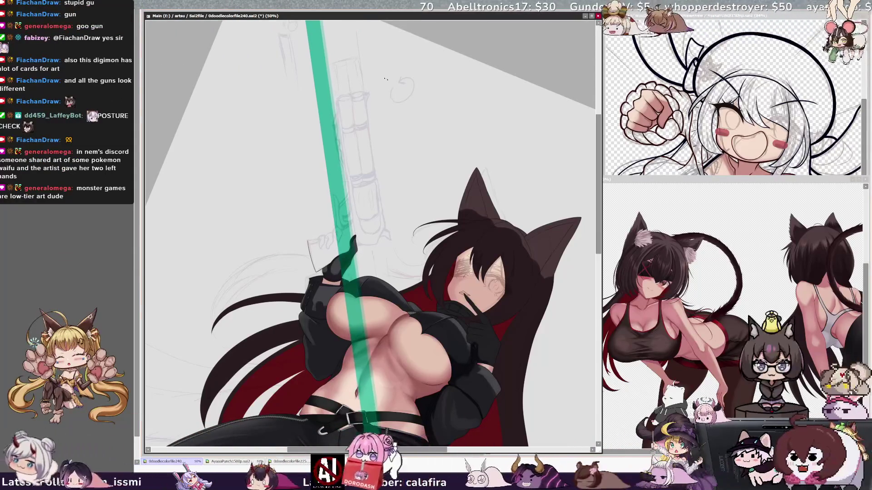
{"action": "left_click_drag", "start_coordinate": [334, 141], "coordinate": [387, 90]}
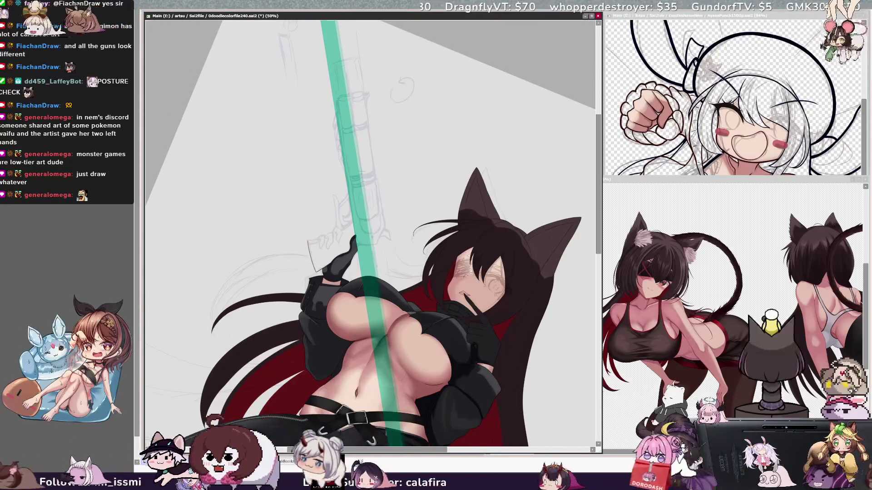
{"action": "mouse_move", "coordinate": [348, 152]}
{"action": "left_mouse_down"}
{"action": "mouse_move", "coordinate": [331, 151]}
{"action": "mouse_move", "coordinate": [377, 83]}
{"action": "left_mouse_up"}
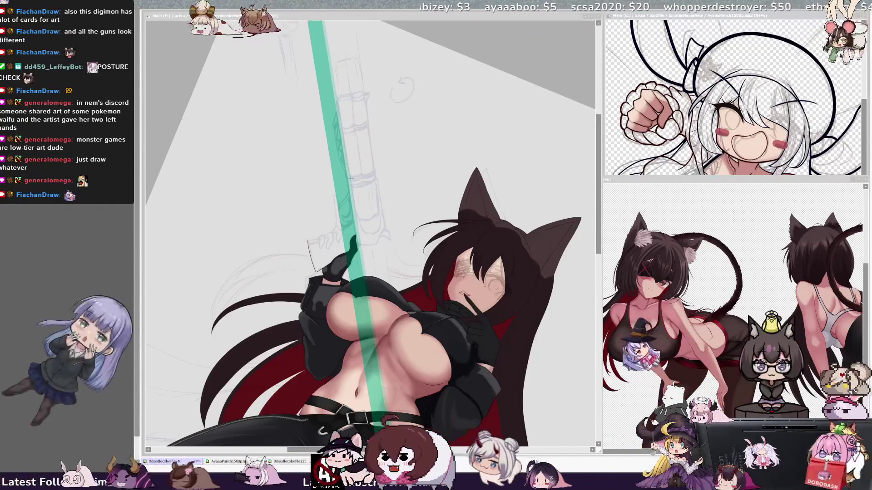
Try several angles and positions for the green stripe along the gun guides, then undo it
{"action": "left_click", "coordinate": [351, 185]}
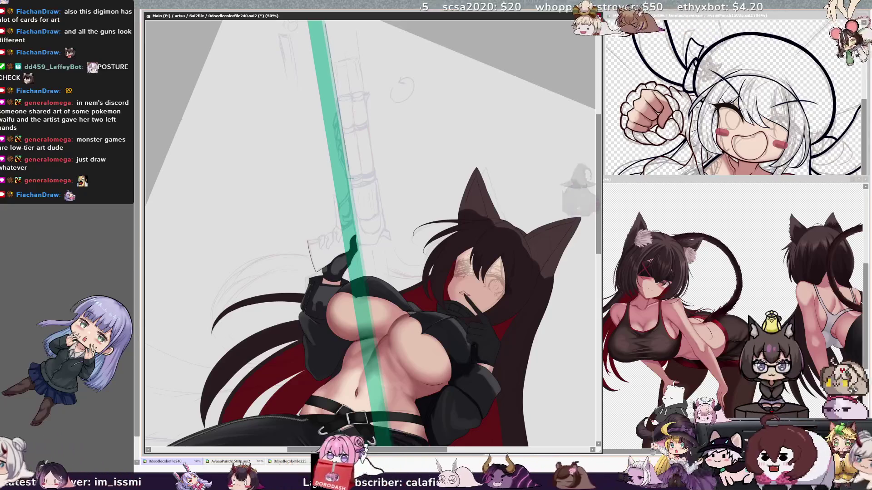
{"action": "mouse_move", "coordinate": [339, 136]}
{"action": "left_mouse_down"}
{"action": "mouse_move", "coordinate": [347, 126]}
{"action": "mouse_move", "coordinate": [350, 148]}
{"action": "mouse_move", "coordinate": [375, 169]}
{"action": "left_mouse_up"}
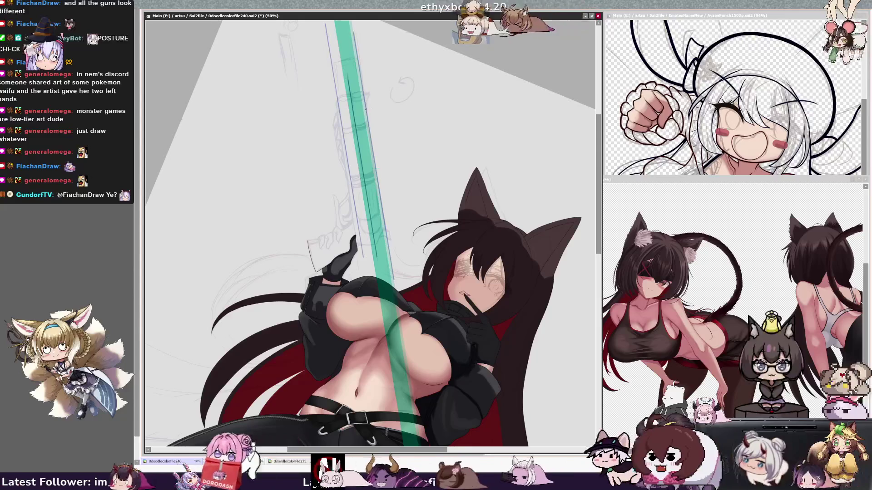
{"action": "mouse_move", "coordinate": [375, 169]}
{"action": "left_mouse_down"}
{"action": "mouse_move", "coordinate": [333, 176]}
{"action": "mouse_move", "coordinate": [341, 180]}
{"action": "left_mouse_up"}
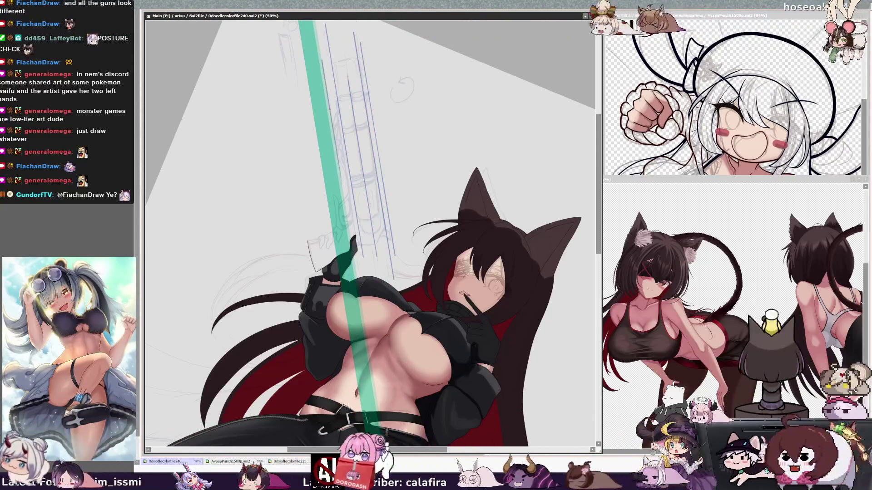
{"action": "left_click_drag", "start_coordinate": [341, 180], "coordinate": [342, 155]}
{"action": "left_click_drag", "start_coordinate": [345, 196], "coordinate": [300, 196]}
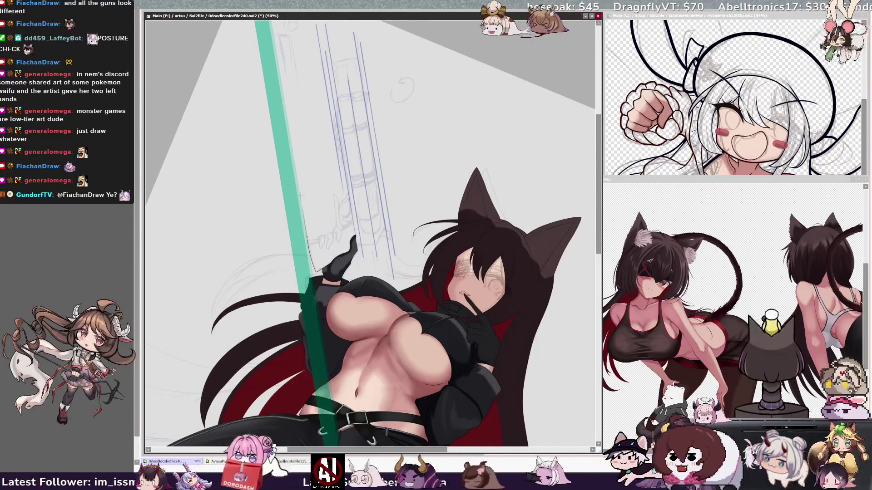
{"action": "left_click_drag", "start_coordinate": [300, 196], "coordinate": [326, 140]}
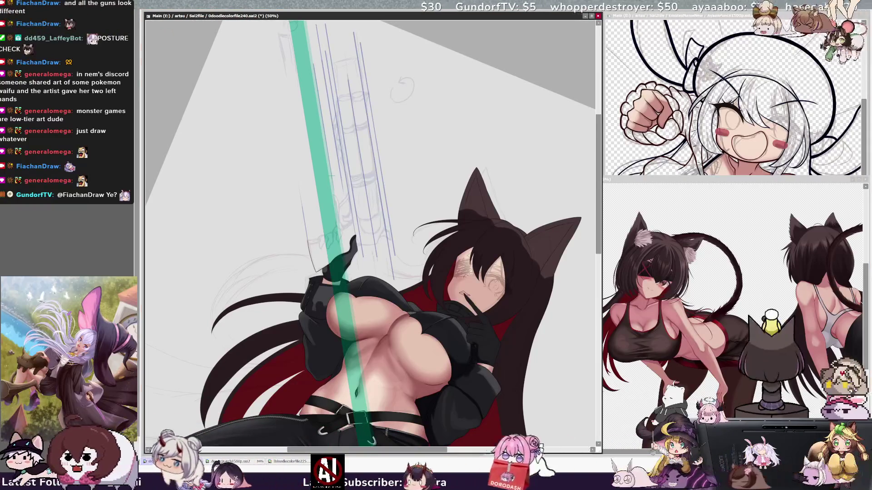
{"action": "key", "text": "ctrl+z"}
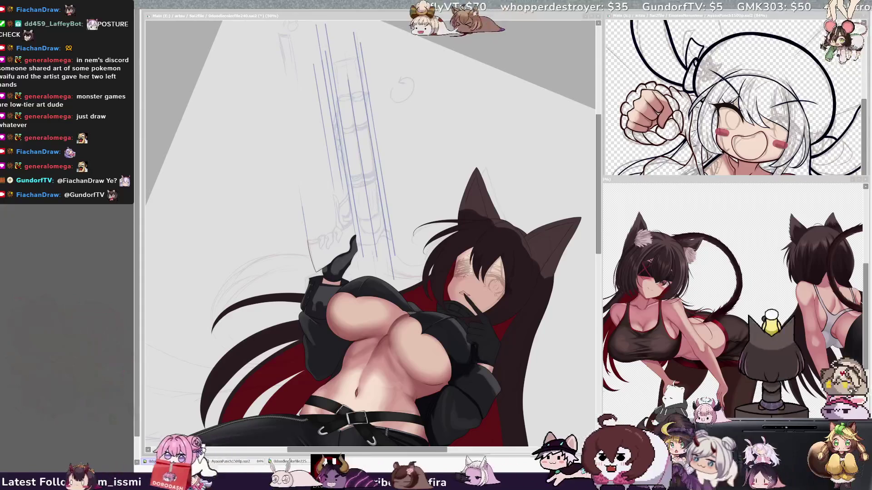
Rotate the canvas counterclockwise, then clockwise, ending slightly counterclockwise to review the woman and revolver sketch
{"action": "key", "text": "Delete"}
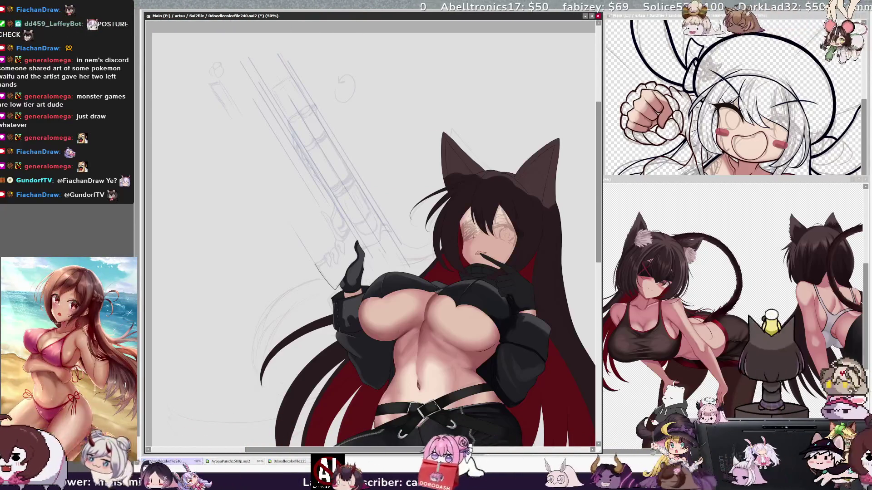
{"action": "key", "text": "End"}
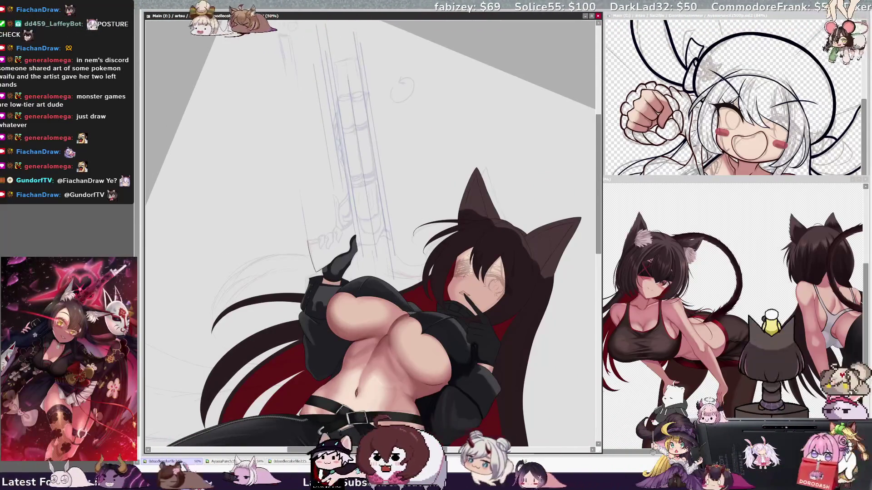
{"action": "key", "text": "Delete"}
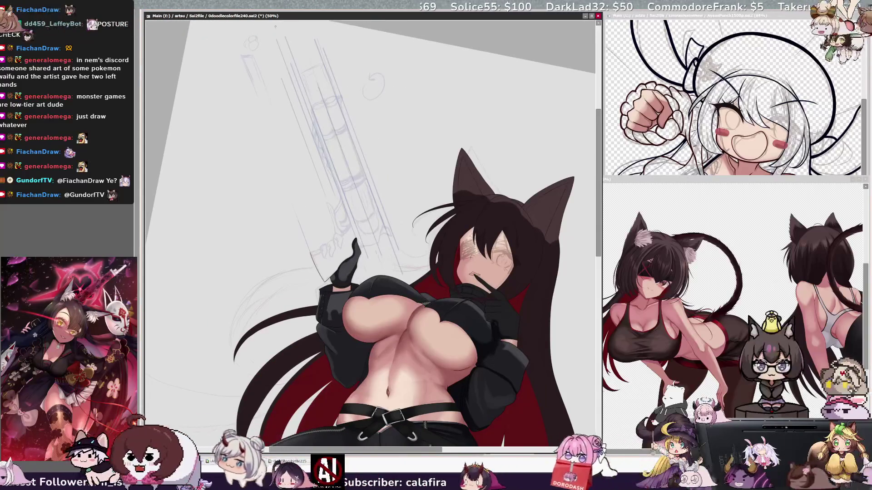
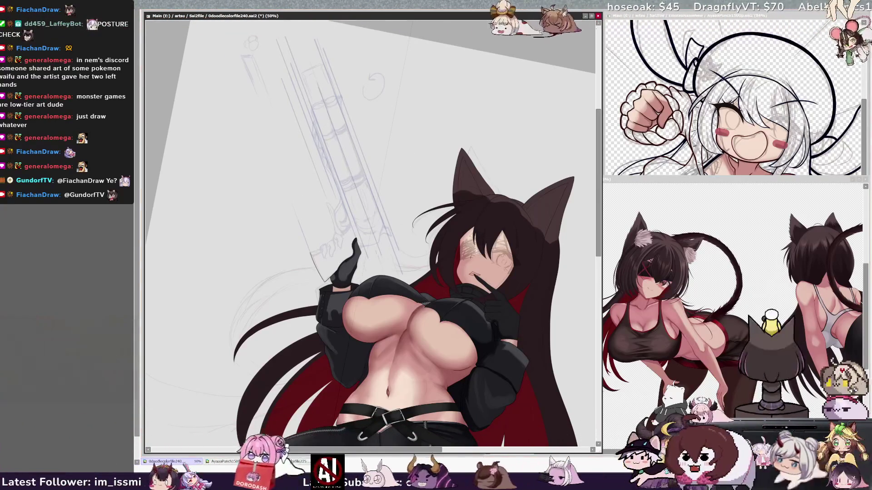
Angle the straight ruler to the sword and rule a long straight line along the blade
{"action": "left_click_drag", "start_coordinate": [395, 84], "coordinate": [315, 88]}
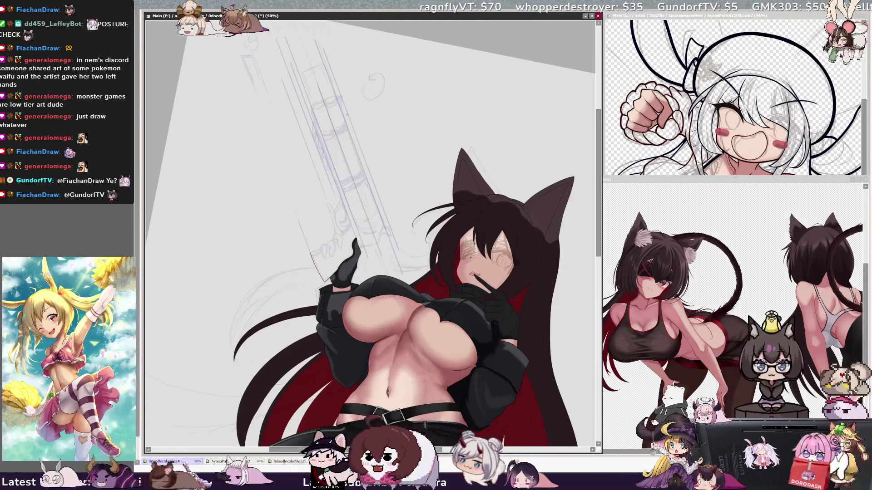
{"action": "left_click_drag", "start_coordinate": [310, 22], "coordinate": [433, 422]}
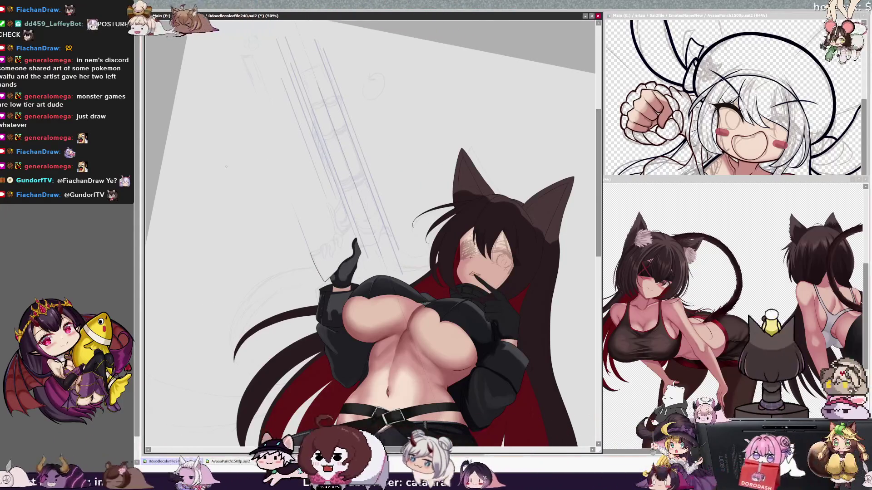
{"action": "key", "text": "End"}
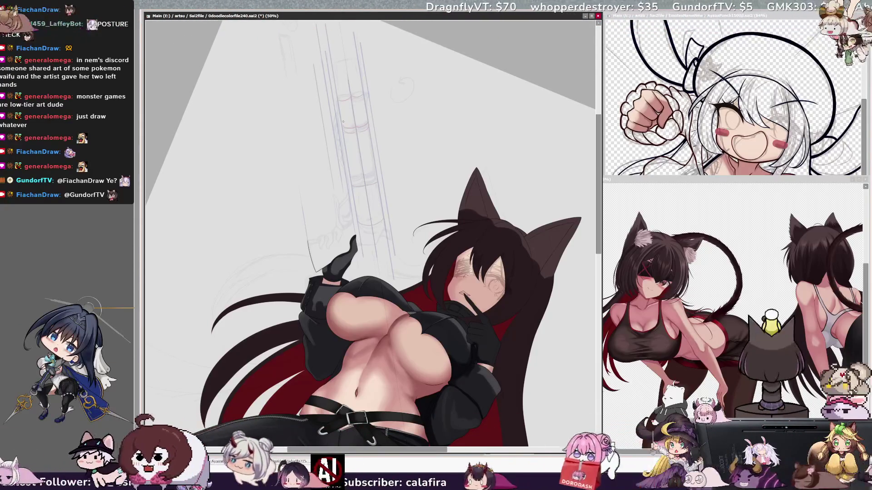
Rule a second straight line down the blade and lay the straight ruler along the sword's diagonal
{"action": "left_click_drag", "start_coordinate": [404, 432], "coordinate": [355, 73]}
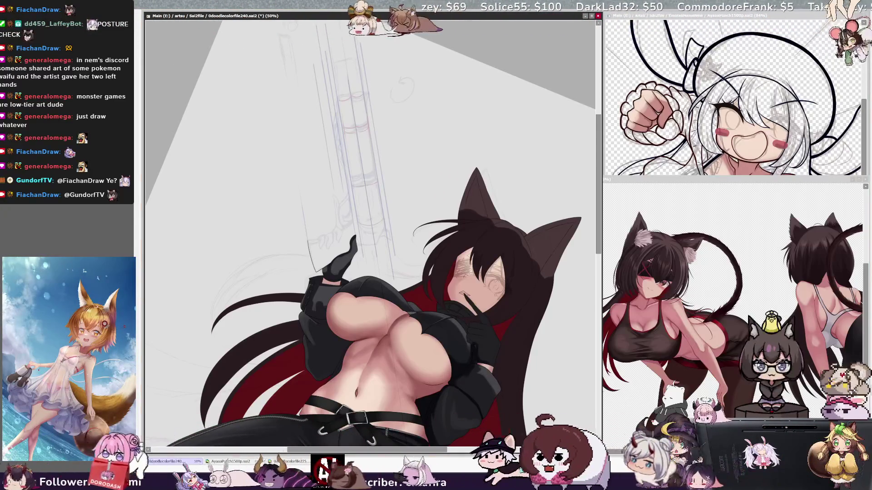
{"action": "key", "text": "Delete"}
{"action": "key", "text": "Delete"}
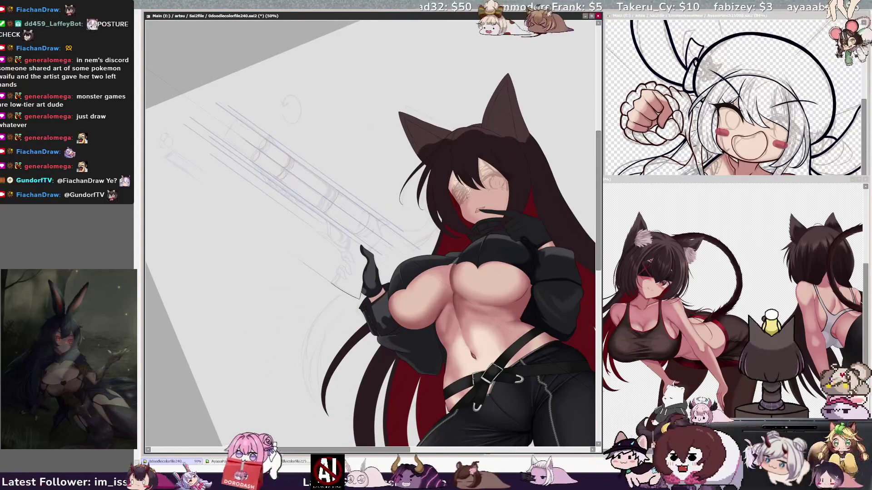
{"action": "mouse_move", "coordinate": [363, 272]}
{"action": "left_mouse_down"}
{"action": "mouse_move", "coordinate": [377, 283]}
{"action": "mouse_move", "coordinate": [395, 258]}
{"action": "left_mouse_up"}
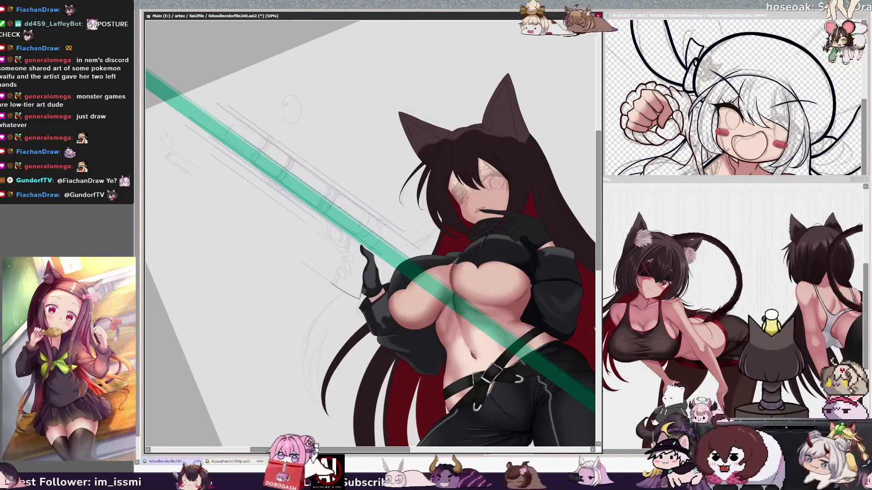
{"action": "left_click_drag", "start_coordinate": [368, 240], "coordinate": [368, 257]}
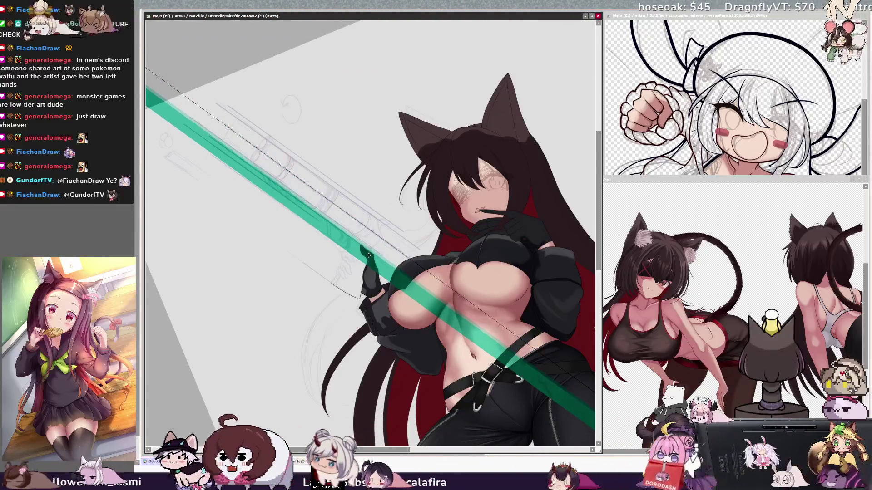
Align the ruler with the blade edge, with the view turned upright and zoomed to 75%
{"action": "left_click_drag", "start_coordinate": [368, 255], "coordinate": [369, 224]}
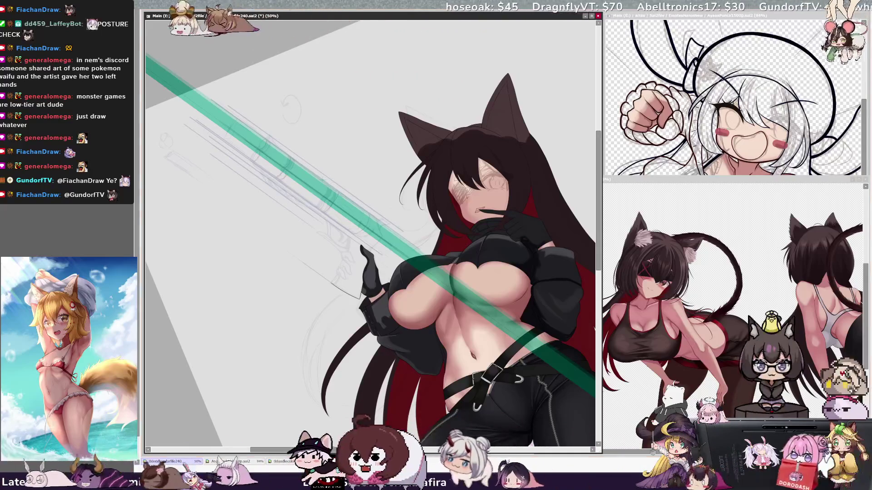
{"action": "key", "text": "End"}
{"action": "key", "text": "End"}
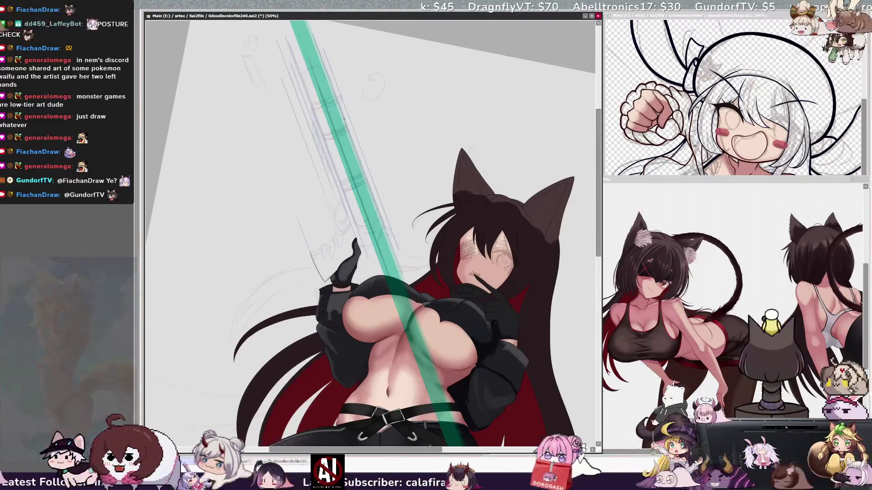
{"action": "scroll", "coordinate": [358, 241], "scroll_direction": "up", "scroll_amount": 4}
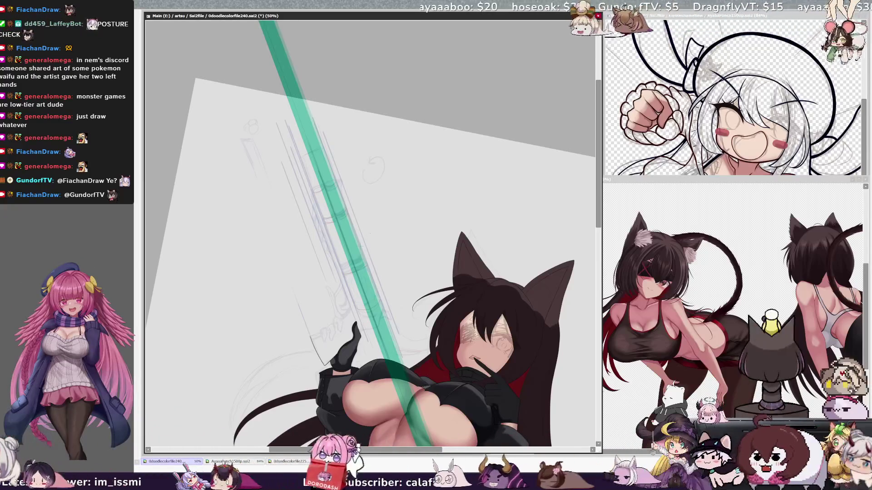
{"action": "key", "text": "ctrl+plus"}
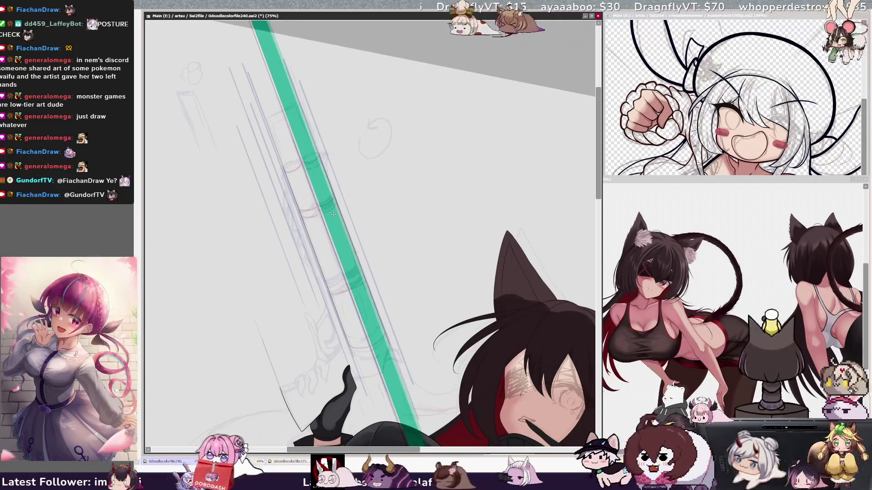
{"action": "mouse_move", "coordinate": [334, 214]}
{"action": "left_mouse_down"}
{"action": "mouse_move", "coordinate": [290, 258]}
{"action": "mouse_move", "coordinate": [304, 248]}
{"action": "mouse_move", "coordinate": [286, 247]}
{"action": "left_mouse_up"}
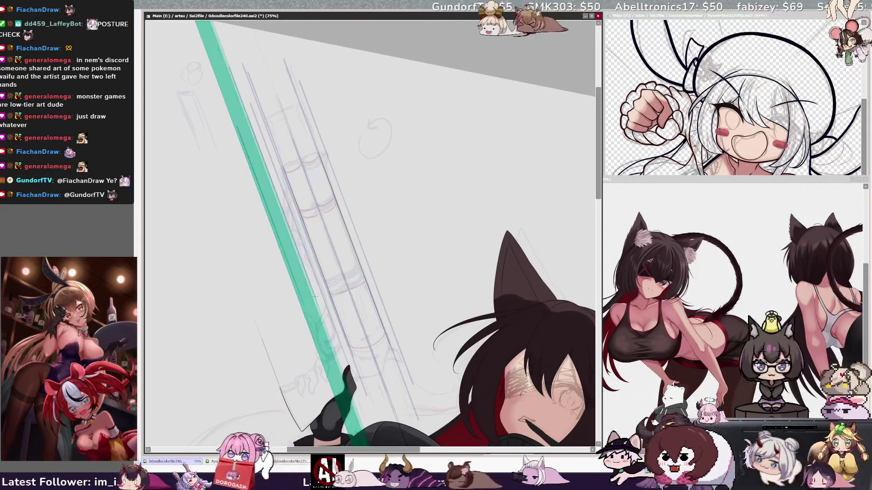
Draw a short stroke beside the blade, fine-tune the ruler's position, then hide the ruler
{"action": "left_click_drag", "start_coordinate": [346, 185], "coordinate": [359, 221]}
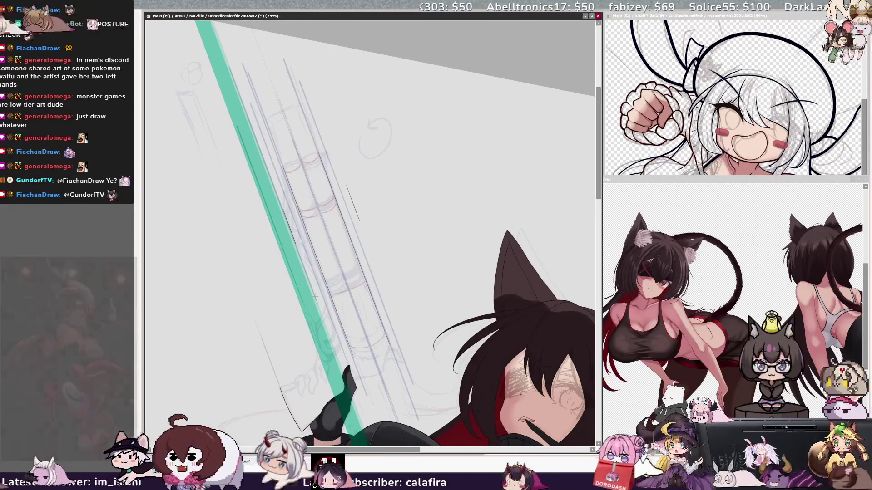
{"action": "left_click_drag", "start_coordinate": [321, 330], "coordinate": [305, 328]}
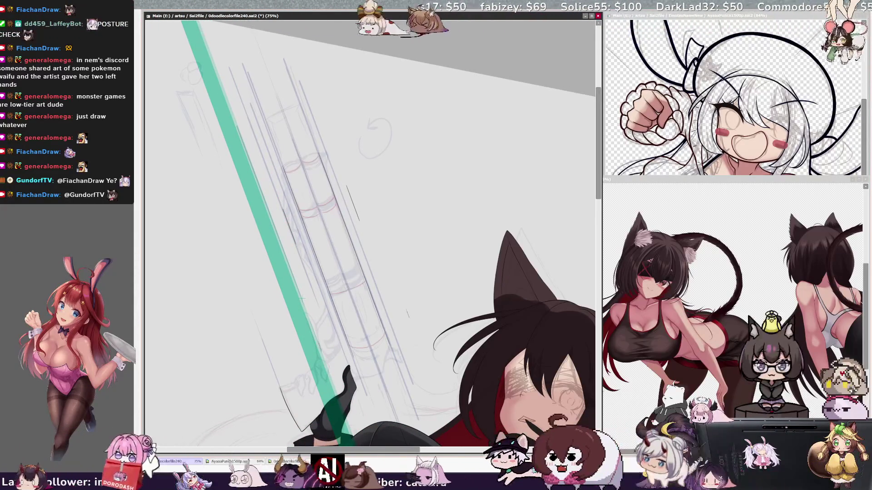
{"action": "left_click_drag", "start_coordinate": [296, 295], "coordinate": [318, 292]}
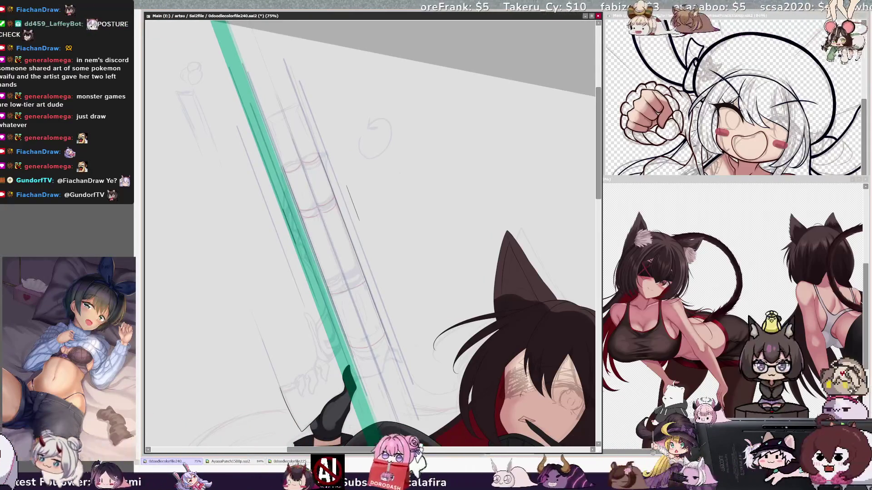
{"action": "key", "text": "ctrl+r"}
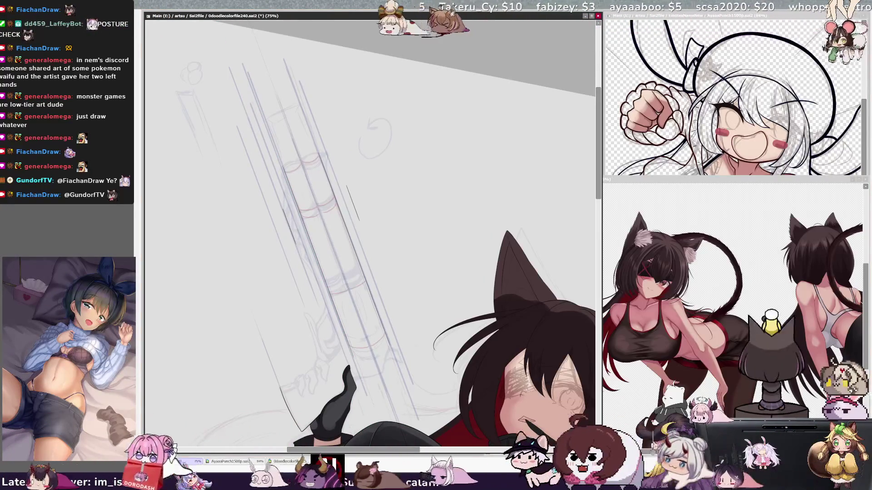
Undo the stray short stroke and turn and mirror the view so the blade lies horizontal
{"action": "key", "text": "ctrl+z"}
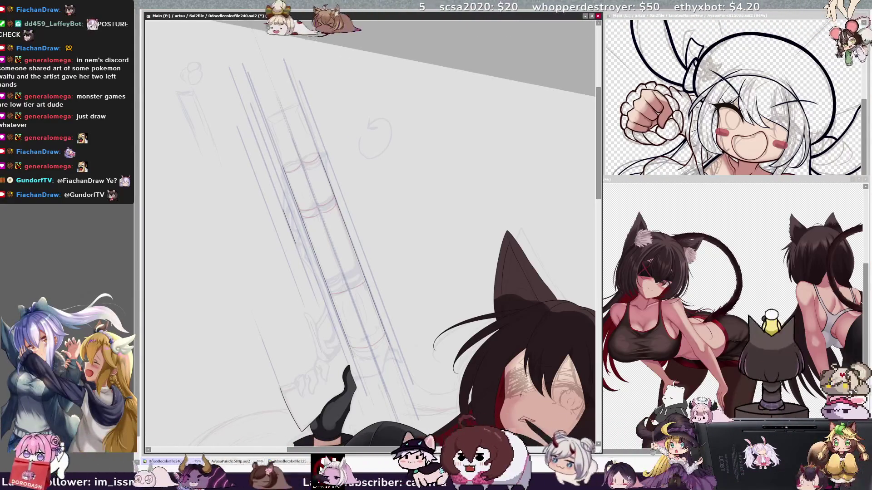
{"action": "key", "text": "Delete"}
{"action": "key", "text": "Delete"}
{"action": "key", "text": "Delete"}
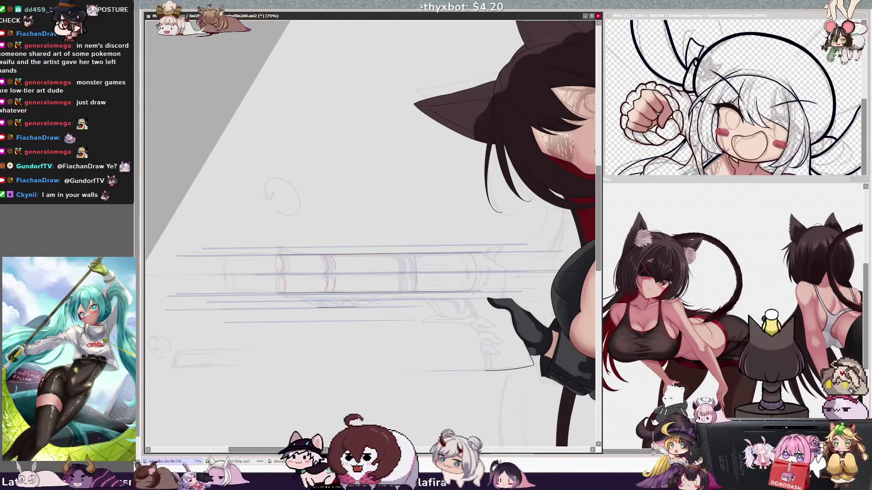
{"action": "scroll", "coordinate": [370, 234], "scroll_direction": "down", "scroll_amount": 3}
{"action": "key", "text": "h"}
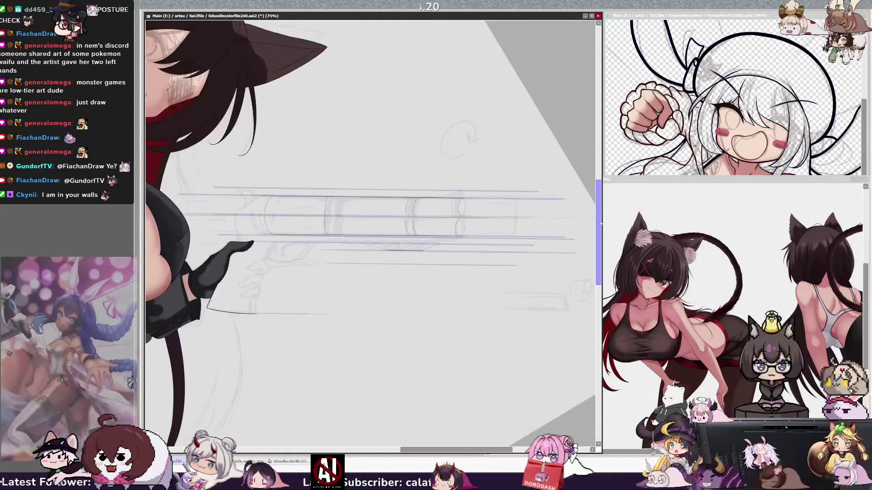
{"action": "key", "text": "Delete"}
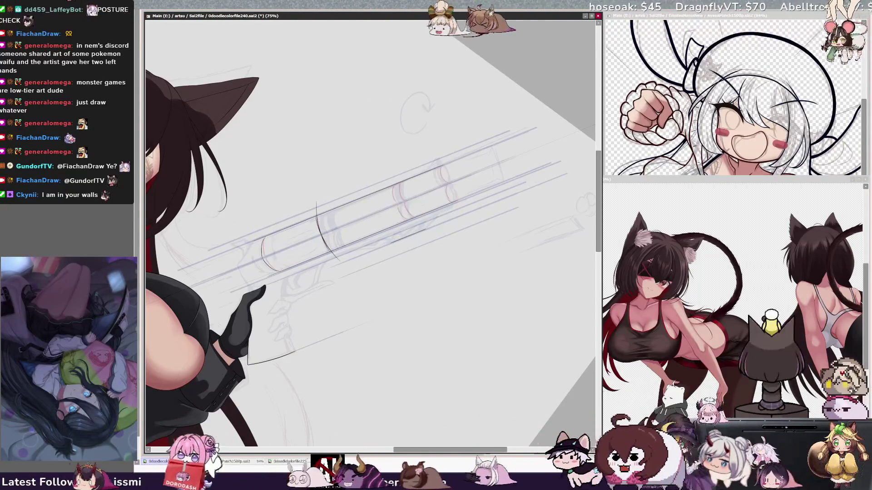
Sketch a curved segment arc across the blade and a thin straight edge line along it
{"action": "left_click_drag", "start_coordinate": [342, 262], "coordinate": [321, 238]}
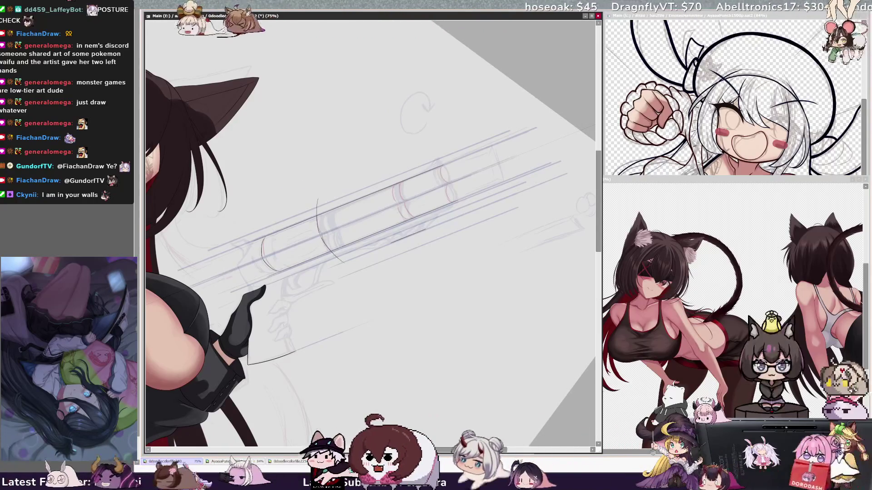
{"action": "key", "text": "ctrl+z"}
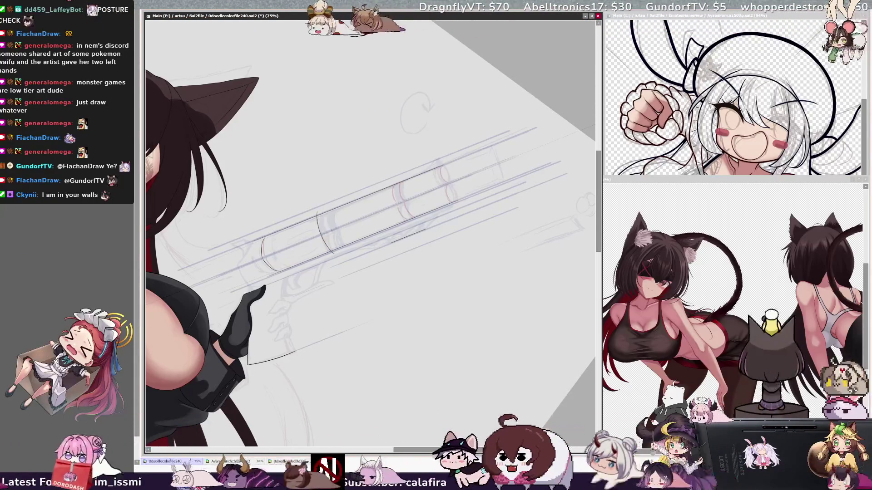
{"action": "left_click_drag", "start_coordinate": [443, 183], "coordinate": [595, 124]}
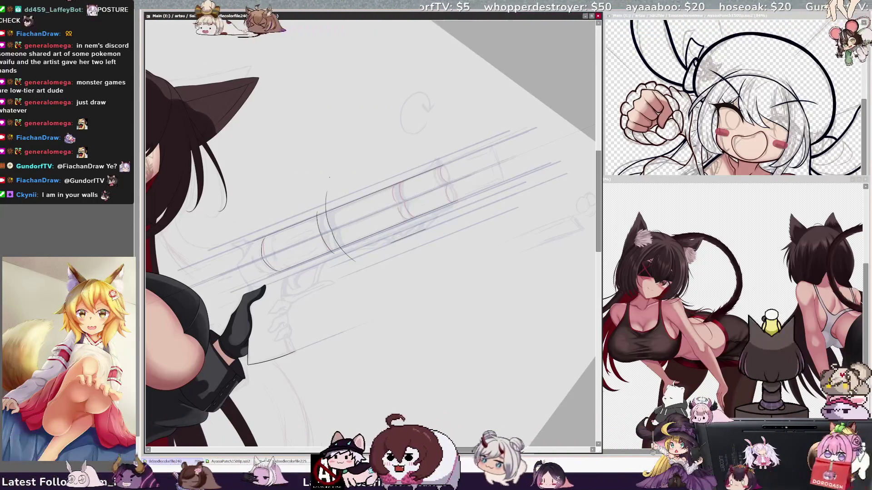
Flip the view back, zoom in on the blade, and restore the darker curved segment arcs across it
{"action": "key", "text": "h"}
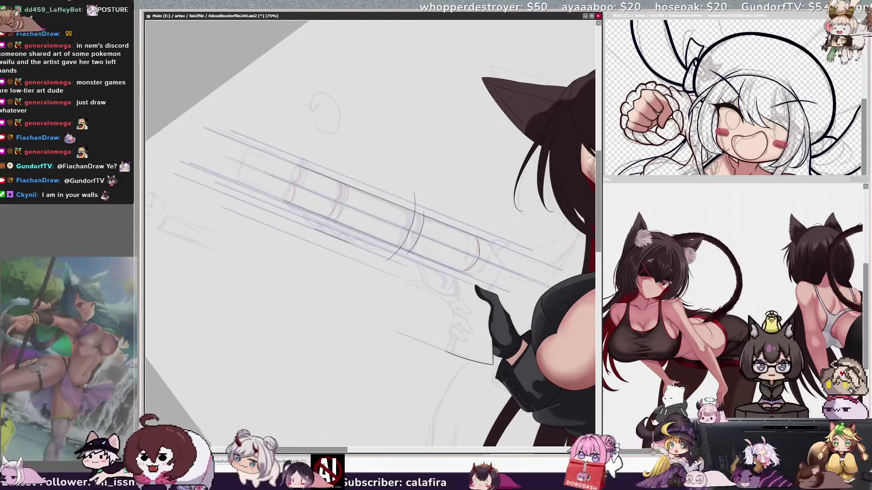
{"action": "key", "text": "ctrl+minus"}
{"action": "key", "text": "ctrl+plus"}
{"action": "key", "text": "ctrl+plus"}
{"action": "key", "text": "ctrl+plus"}
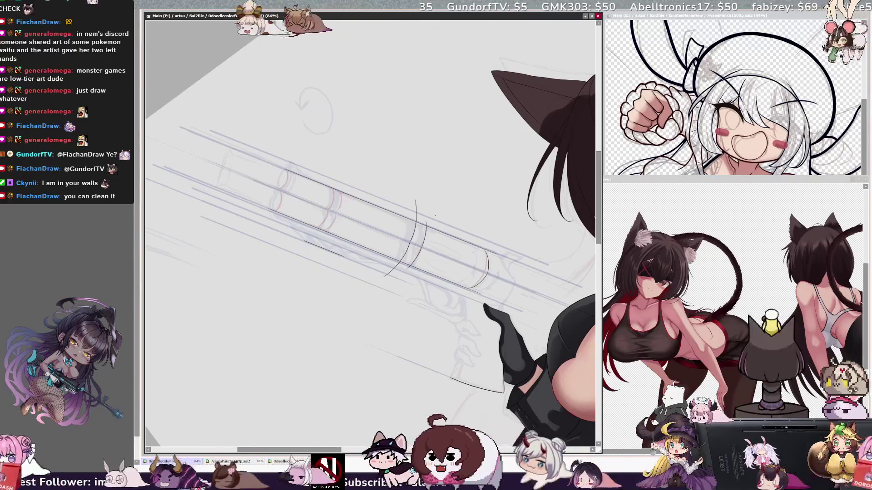
{"action": "scroll", "coordinate": [425, 117], "scroll_direction": "down", "scroll_amount": 3}
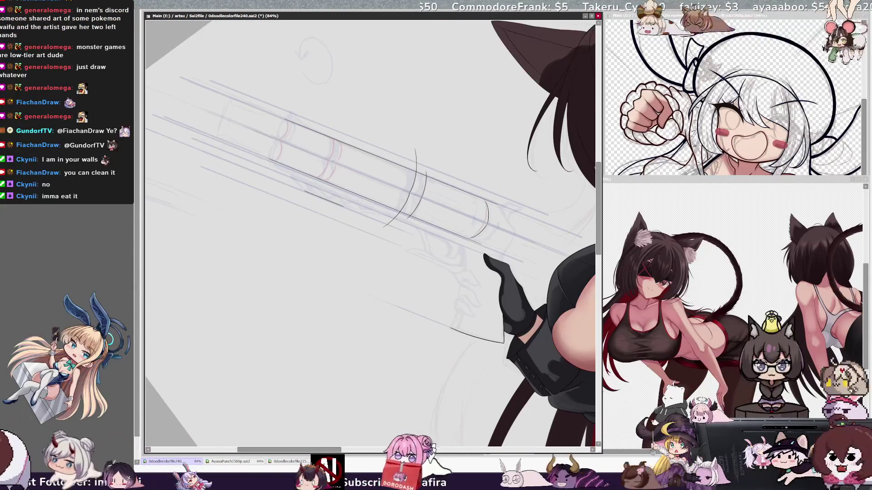
{"action": "key", "text": "ctrl+y"}
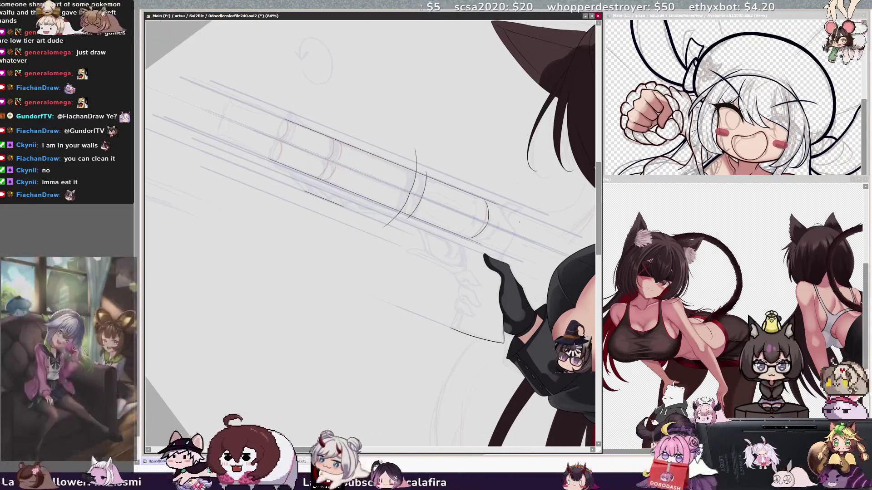
Zoom to 150% on the hilt and ink two curved strokes just above the gloved hand
{"action": "key", "text": "h"}
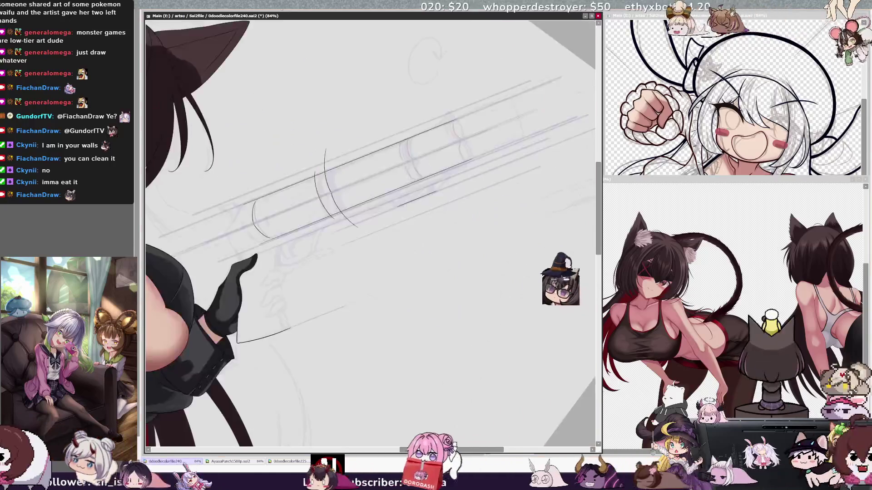
{"action": "key", "text": "ctrl+plus"}
{"action": "key", "text": "ctrl+plus"}
{"action": "mouse_move", "coordinate": [364, 227]}
{"action": "left_mouse_down"}
{"action": "mouse_move", "coordinate": [363, 308]}
{"action": "mouse_move", "coordinate": [495, 327]}
{"action": "left_mouse_up"}
{"action": "scroll", "coordinate": [427, 259], "scroll_direction": "down", "scroll_amount": 2}
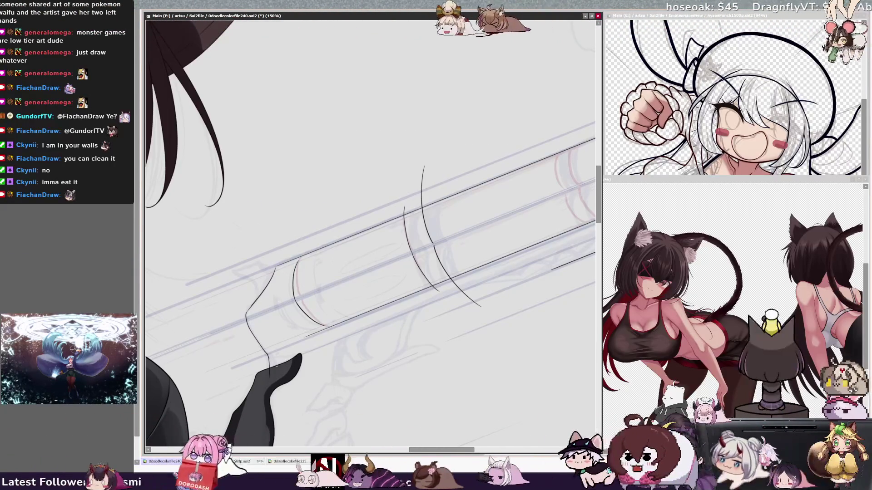
{"action": "left_click_drag", "start_coordinate": [342, 339], "coordinate": [335, 381]}
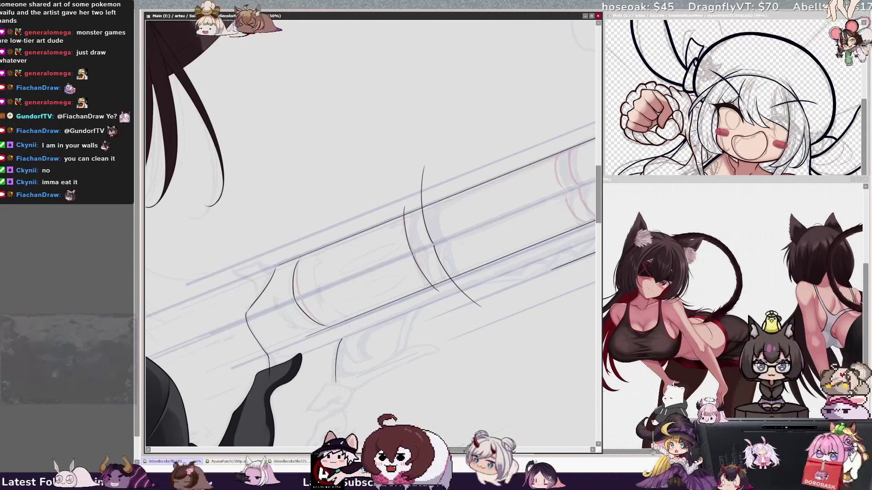
{"action": "left_click_drag", "start_coordinate": [372, 331], "coordinate": [368, 357]}
Mirror the canvas to check the hilt strokes and rotate it so the sword stands upright
{"action": "key", "text": "h"}
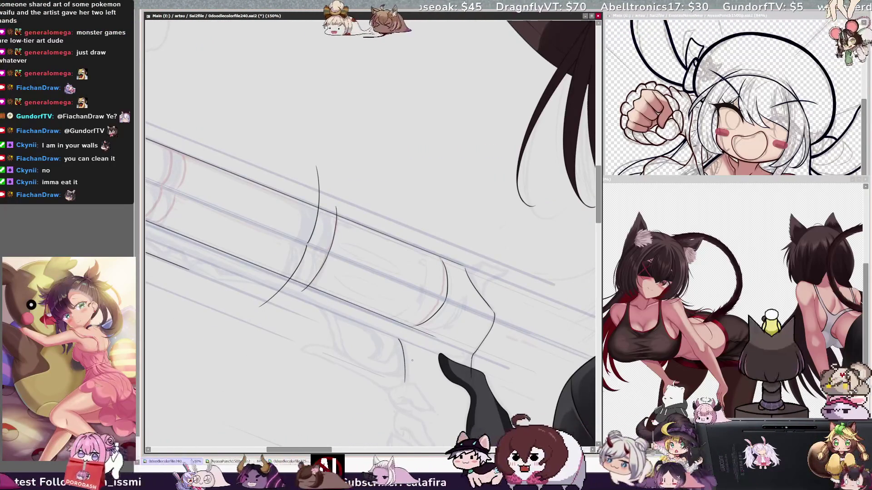
{"action": "scroll", "coordinate": [370, 233], "scroll_direction": "down", "scroll_amount": 5}
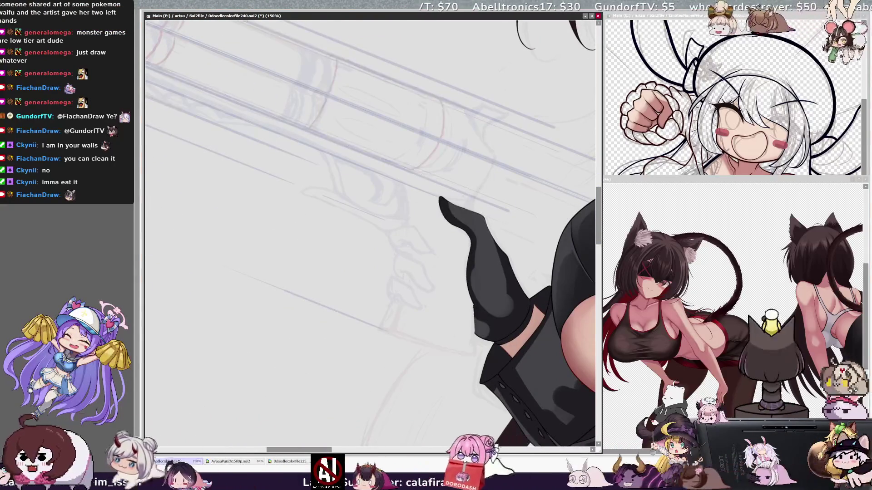
{"action": "key", "text": "h"}
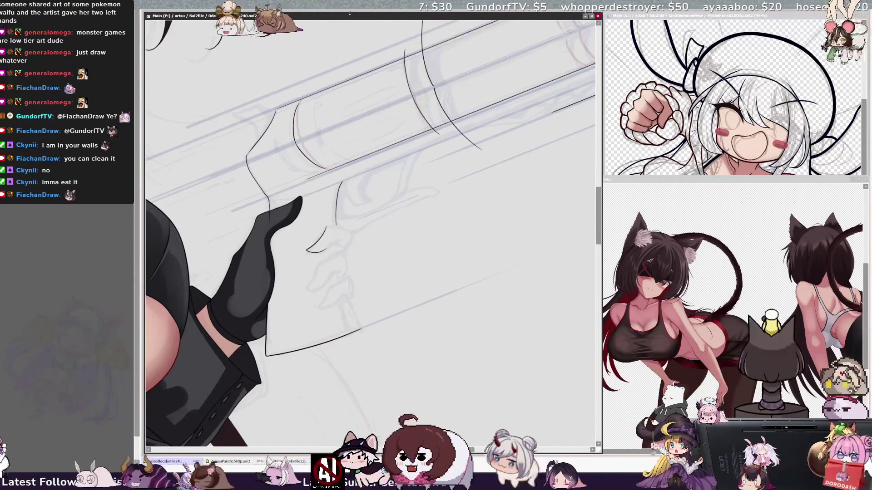
{"action": "key", "text": "Home"}
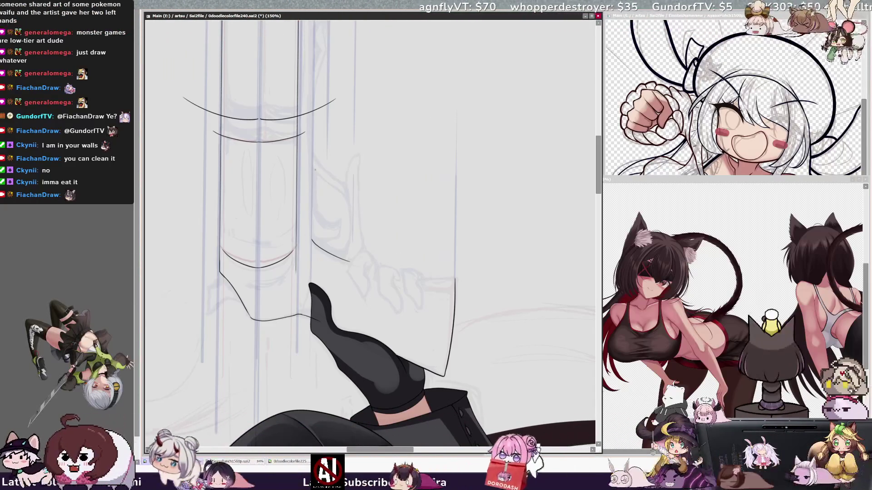
{"action": "key", "text": "h"}
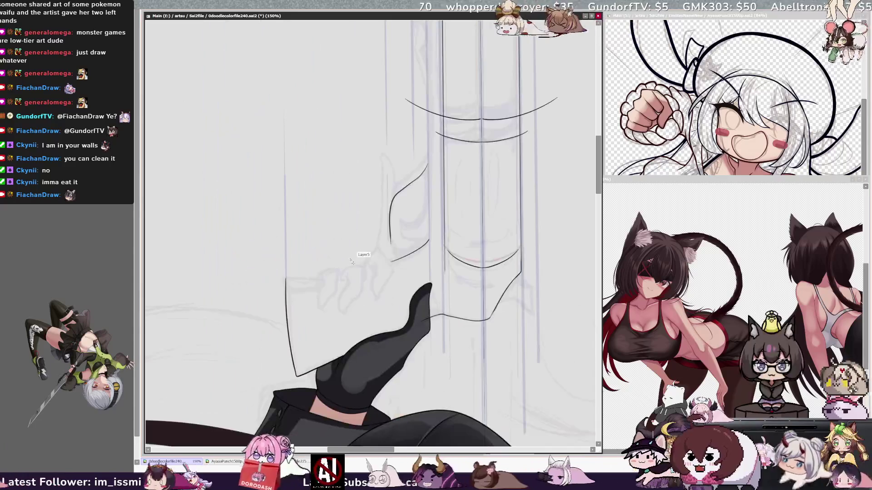
Ink the curved side of the sword guard and start the first finger outline over the hilt
{"action": "left_click_drag", "start_coordinate": [428, 155], "coordinate": [389, 253]}
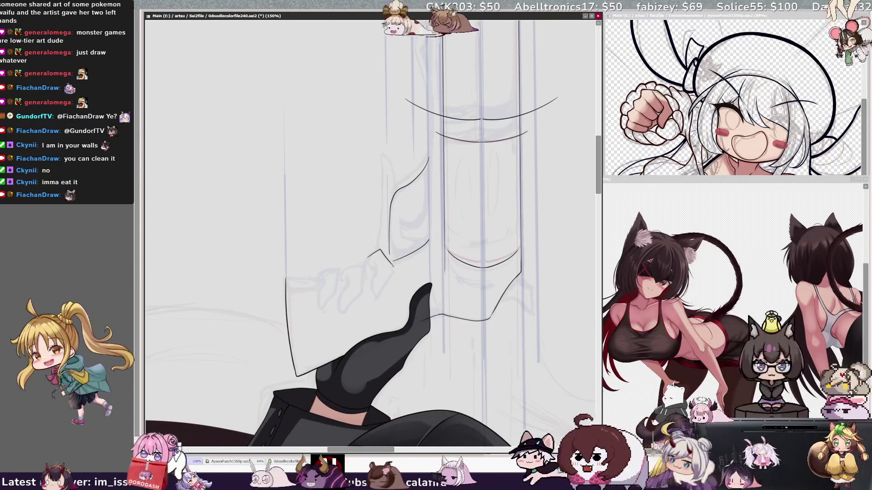
{"action": "key", "text": "h"}
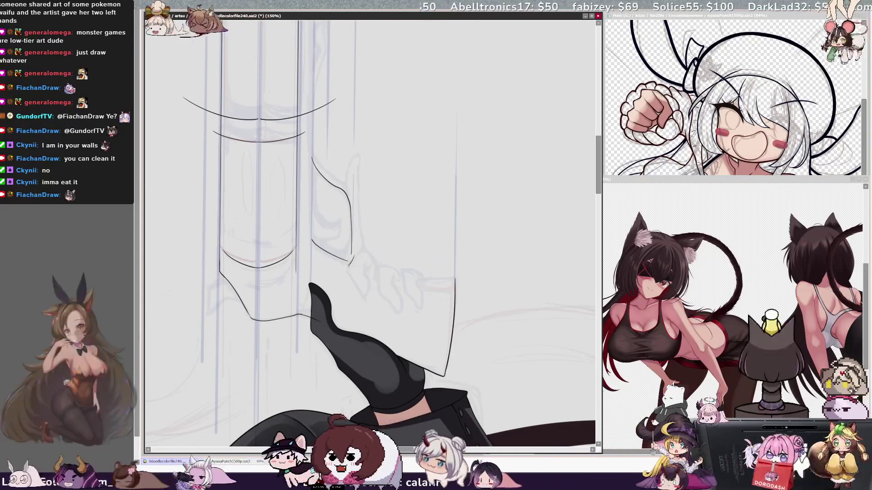
{"action": "left_click_drag", "start_coordinate": [348, 266], "coordinate": [369, 299]}
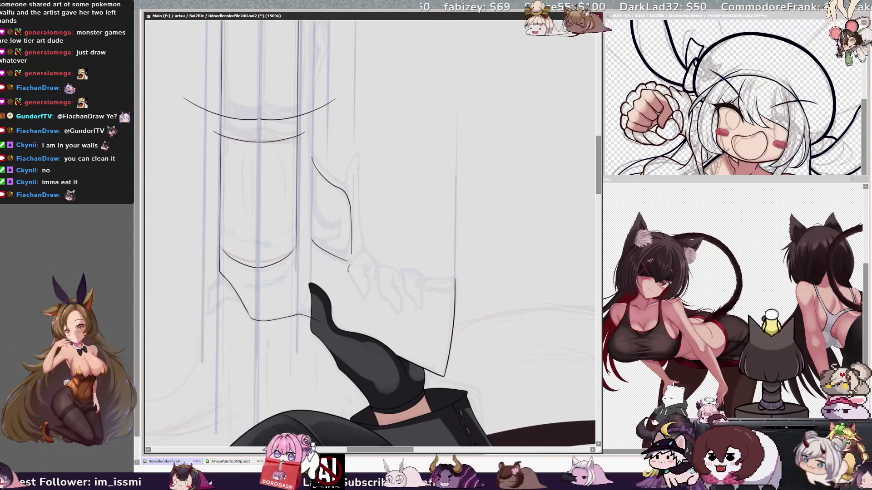
{"action": "key", "text": "ctrl+z"}
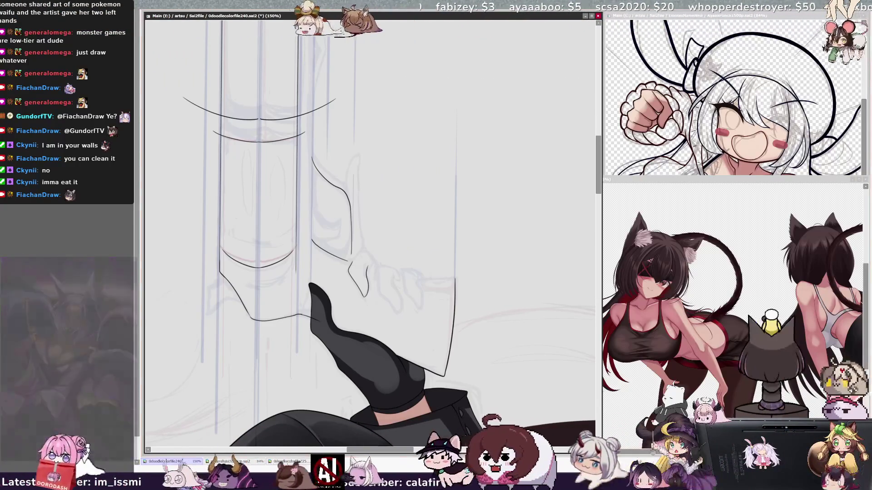
{"action": "key", "text": "End"}
{"action": "key", "text": "End"}
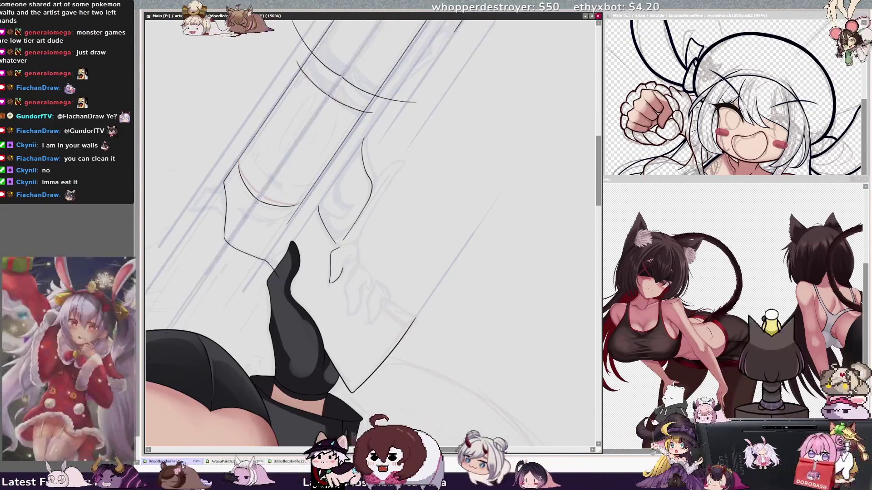
{"action": "left_click_drag", "start_coordinate": [337, 248], "coordinate": [357, 247]}
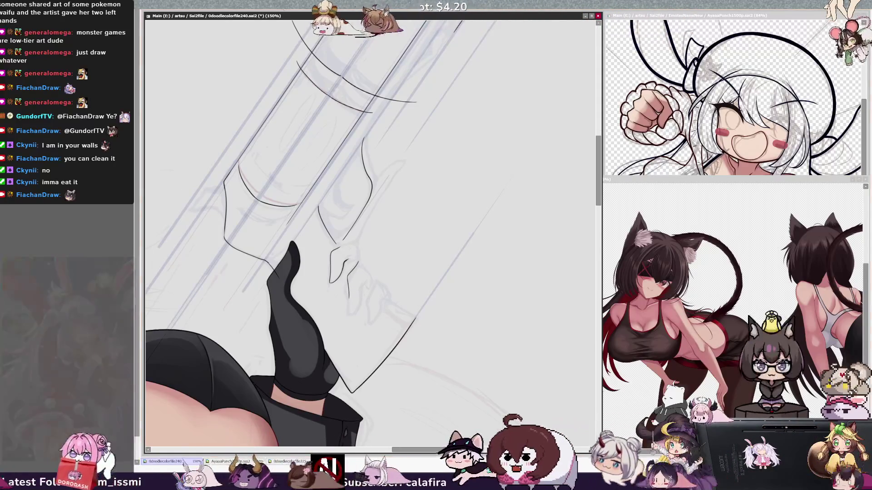
{"action": "key", "text": "Delete"}
{"action": "key", "text": "Delete"}
{"action": "key", "text": "ctrl+z"}
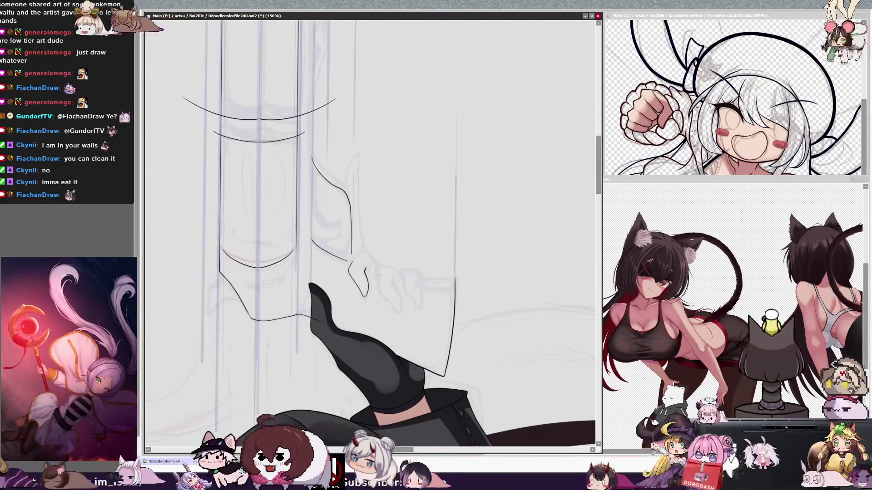
Redraw the first finger's edge and arc the outline of the second gloved finger over the hilt
{"action": "left_click_drag", "start_coordinate": [376, 266], "coordinate": [385, 303]}
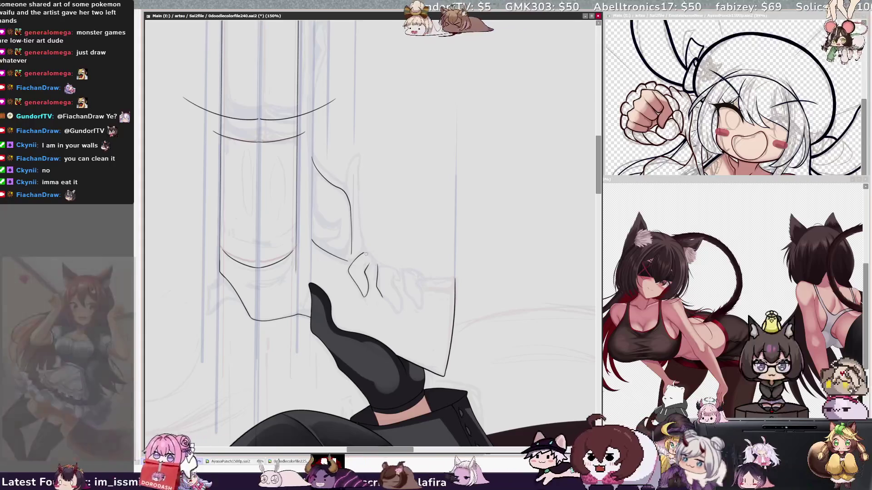
{"action": "left_click_drag", "start_coordinate": [364, 251], "coordinate": [377, 283]}
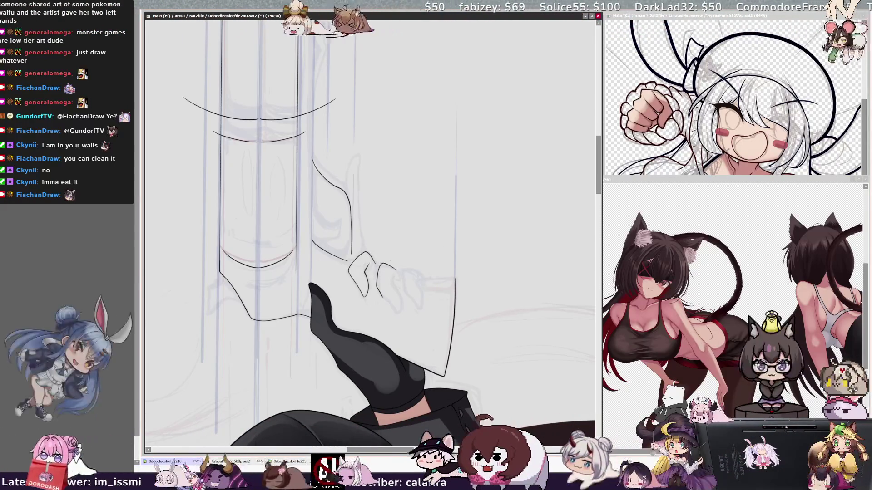
{"action": "left_click_drag", "start_coordinate": [378, 275], "coordinate": [396, 272]}
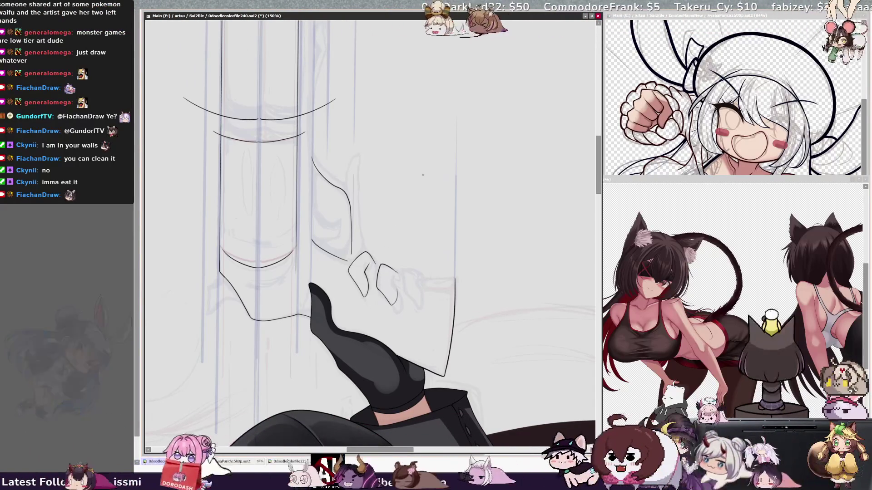
{"action": "scroll", "coordinate": [361, 67], "scroll_direction": "down", "scroll_amount": 3}
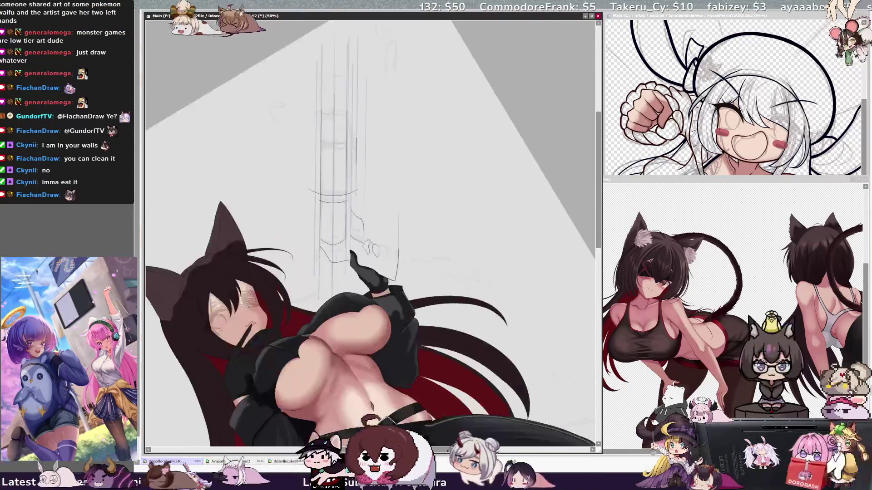
At 150% zoom, close the second finger's outline by extending it downward
{"action": "scroll", "coordinate": [369, 232], "scroll_direction": "up", "scroll_amount": 3}
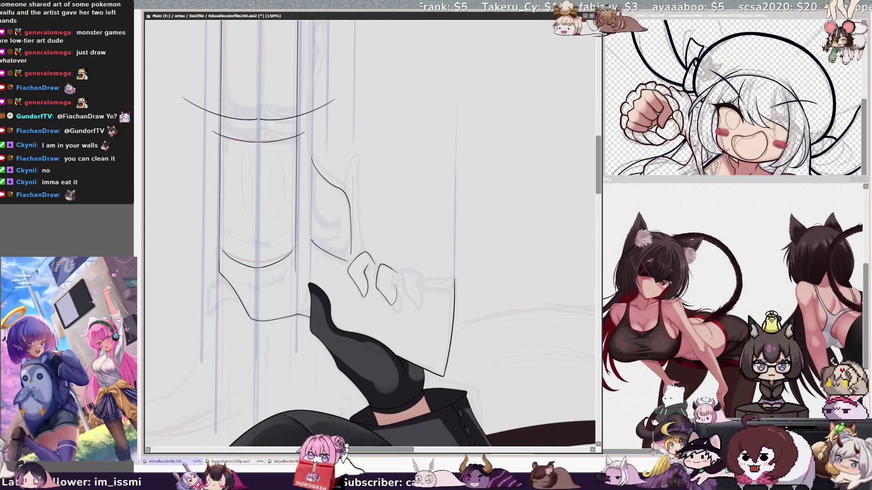
{"action": "left_click_drag", "start_coordinate": [393, 306], "coordinate": [397, 293]}
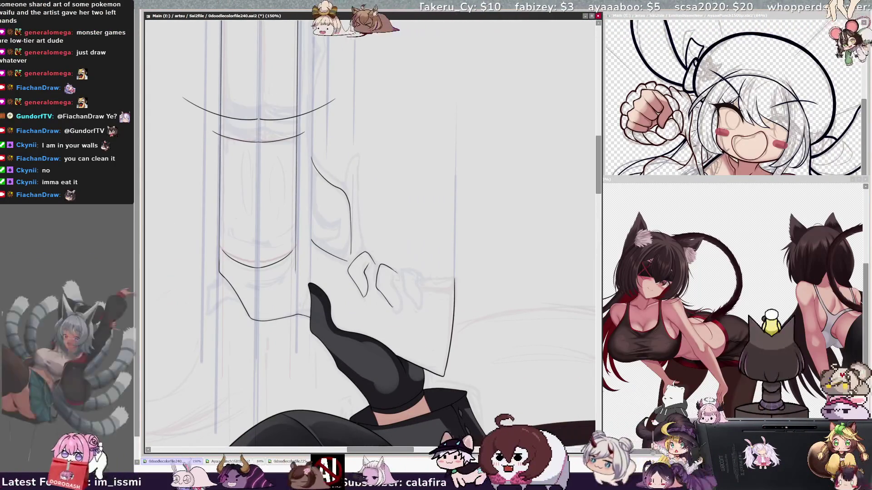
{"action": "key", "text": "ctrl+z"}
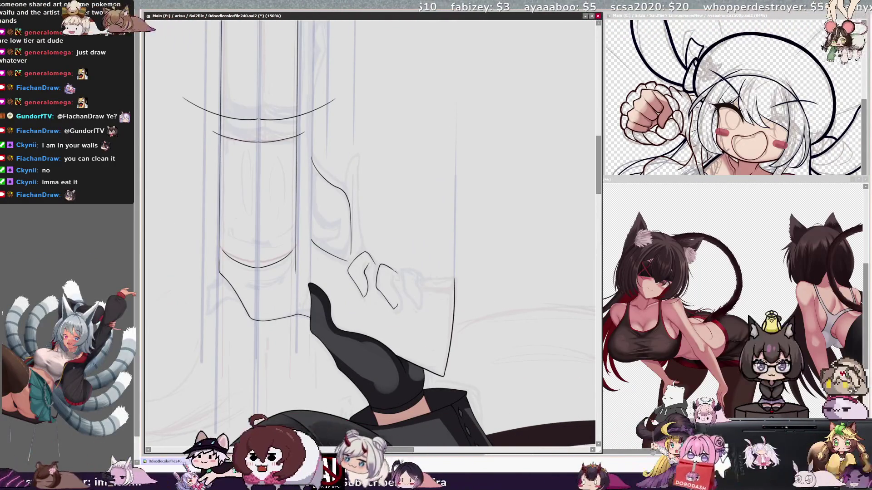
{"action": "left_click_drag", "start_coordinate": [381, 293], "coordinate": [391, 307]}
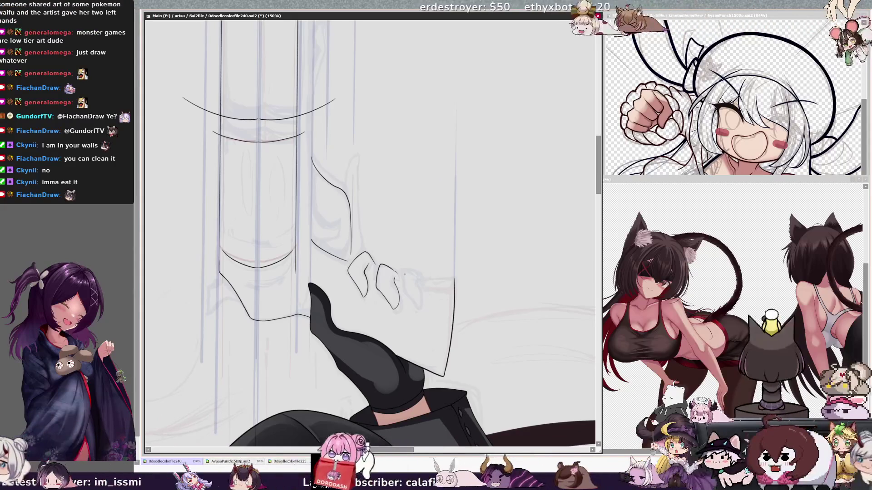
Draw the third gloved finger's outline over the hilt, then zoom out to 75%
{"action": "left_click_drag", "start_coordinate": [404, 272], "coordinate": [420, 306]}
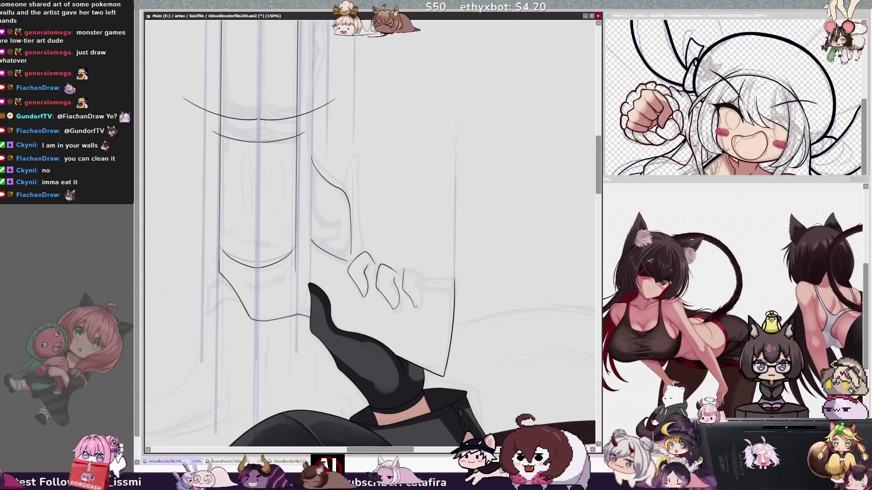
{"action": "key", "text": "ctrl+z"}
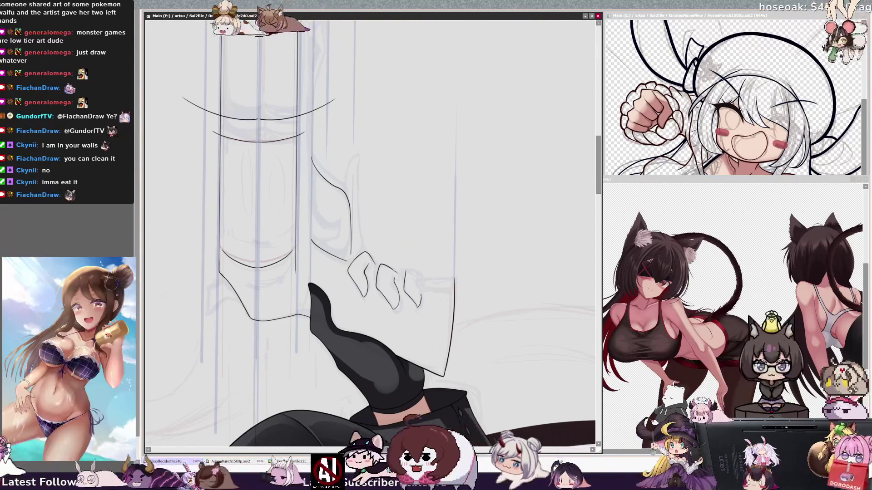
{"action": "left_click_drag", "start_coordinate": [405, 290], "coordinate": [425, 301]}
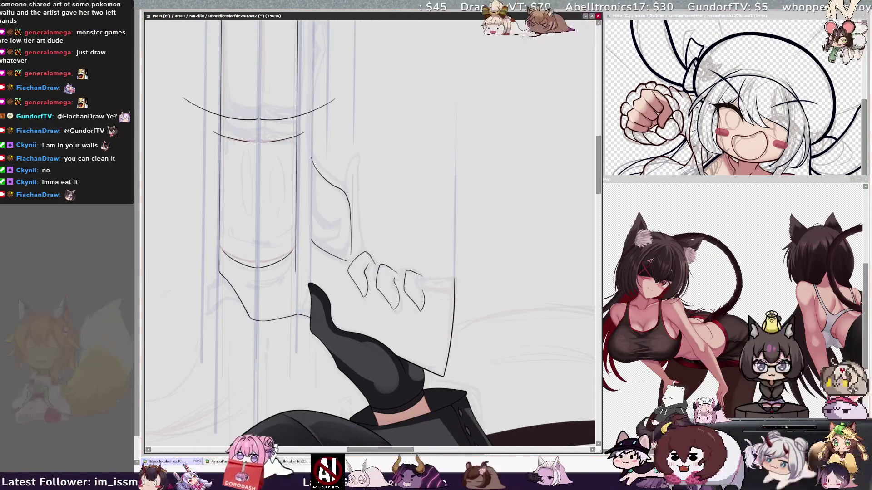
{"action": "key", "text": "Page_Down"}
{"action": "key", "text": "Page_Down"}
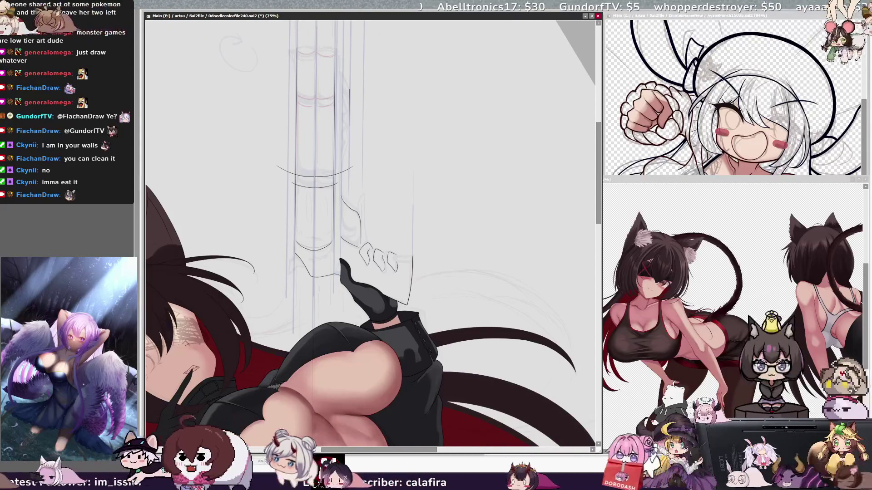
At 100% zoom, set the pencil brush size to 10 and sketch a short hilt line beside the fingers
{"action": "key", "text": "Page_Up"}
{"action": "key", "text": "End"}
{"action": "key", "text": "End"}
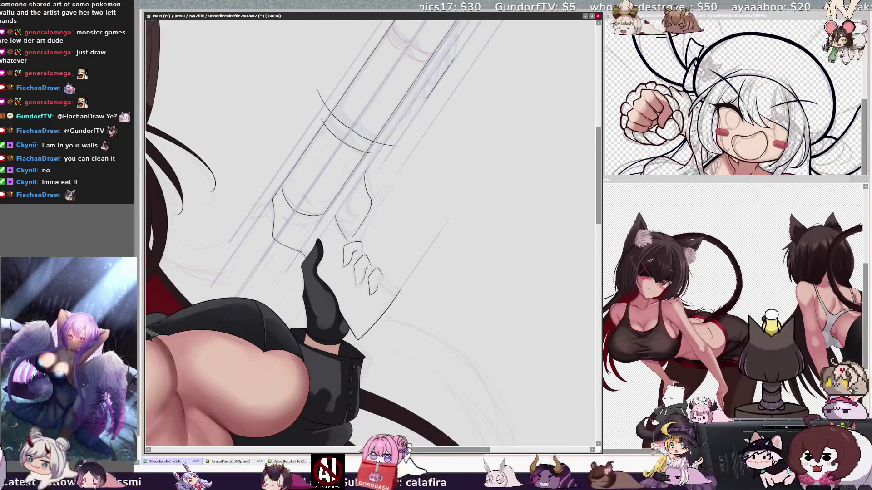
{"action": "key", "text": "bracketleft"}
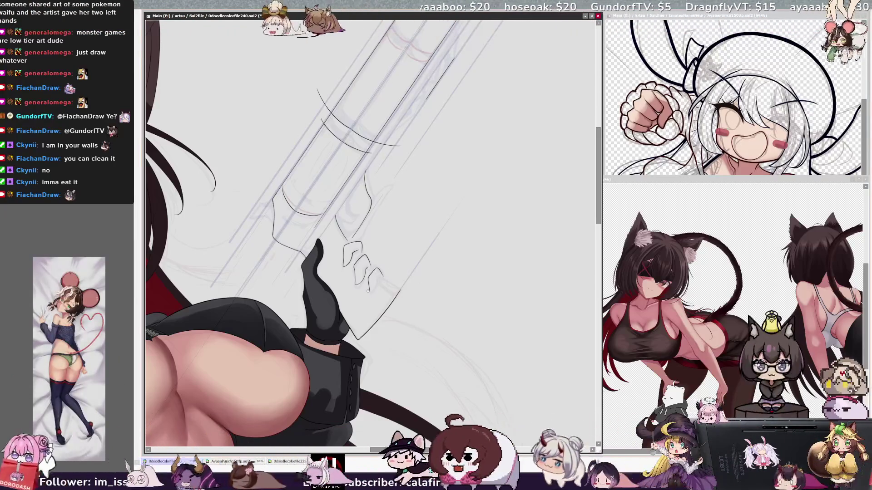
{"action": "left_click_drag", "start_coordinate": [369, 275], "coordinate": [372, 296]}
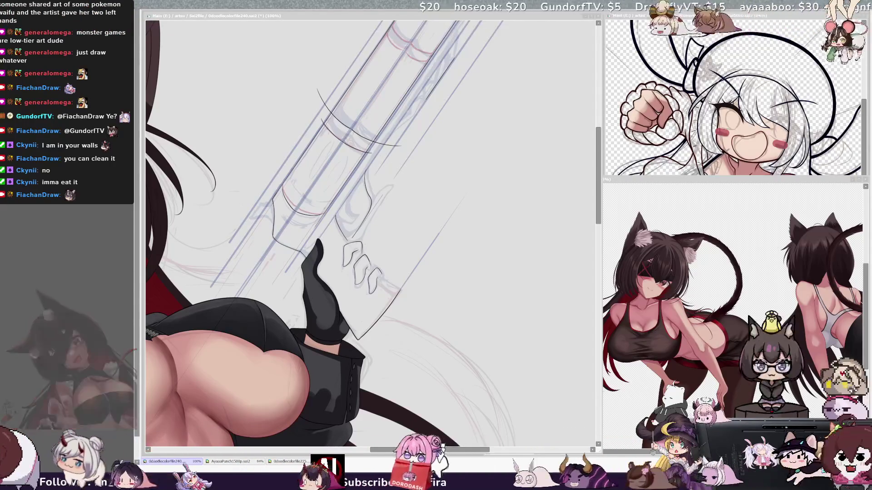
Lasso the sketched fingers and shift them up-left into place on the hilt
{"action": "key", "text": "ctrl+Tab"}
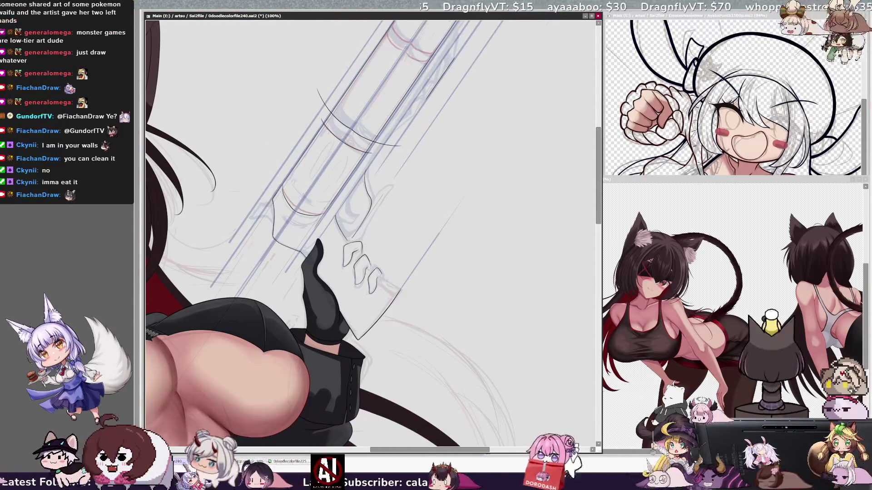
{"action": "key", "text": "ctrl+minus"}
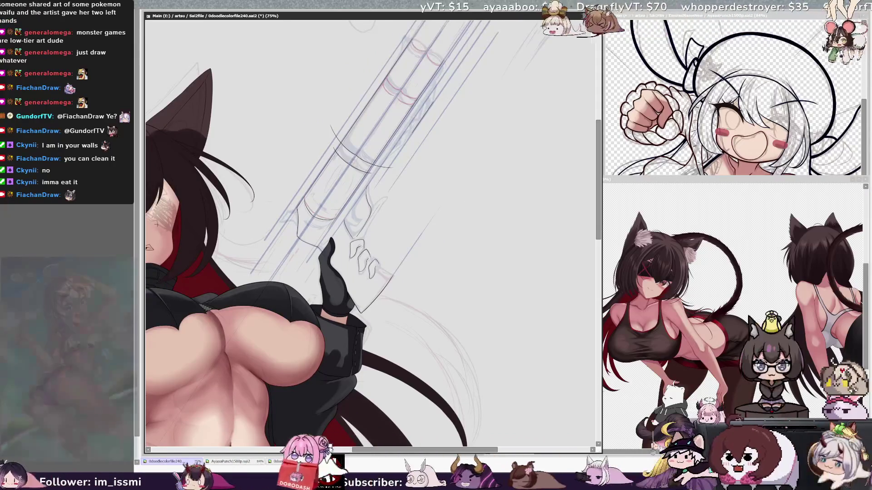
{"action": "mouse_move", "coordinate": [599, 163]}
{"action": "left_mouse_down"}
{"action": "mouse_move", "coordinate": [599, 142]}
{"action": "mouse_move", "coordinate": [601, 150]}
{"action": "left_mouse_up"}
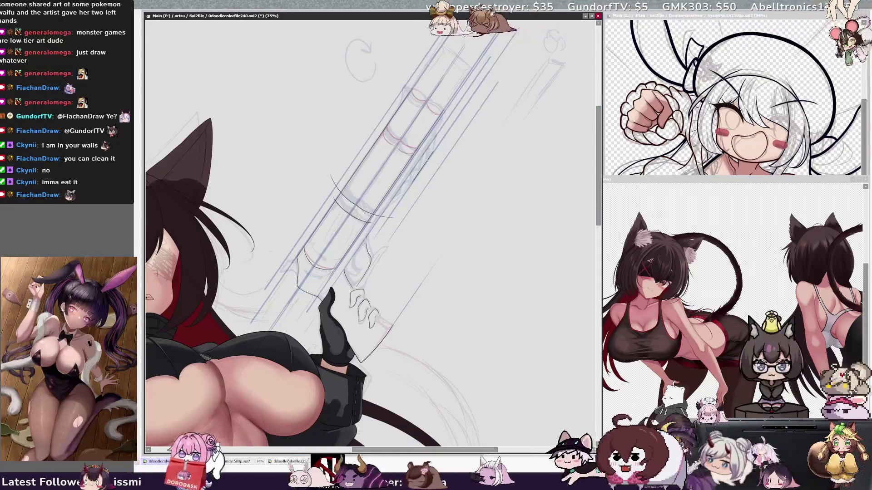
{"action": "key", "text": "End"}
{"action": "key", "text": "End"}
{"action": "key", "text": "ctrl+plus"}
{"action": "mouse_move", "coordinate": [304, 320]}
{"action": "left_mouse_down"}
{"action": "mouse_move", "coordinate": [350, 334]}
{"action": "mouse_move", "coordinate": [336, 298]}
{"action": "left_mouse_up"}
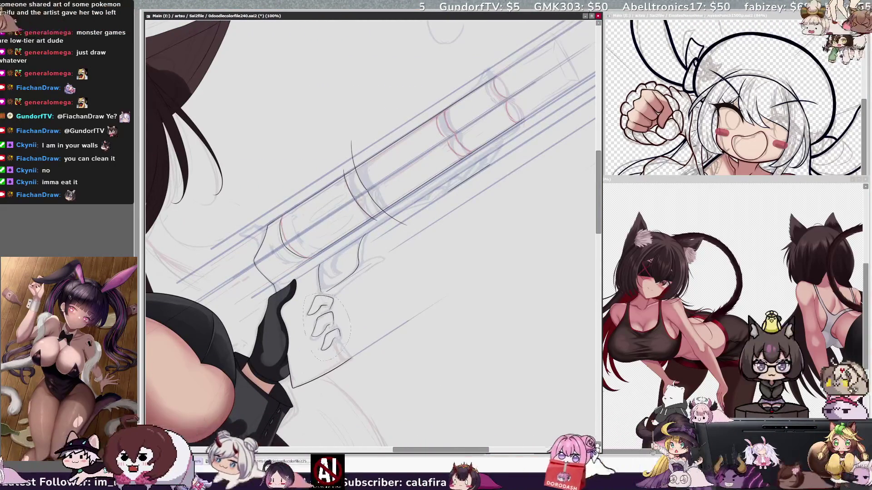
{"action": "left_click_drag", "start_coordinate": [319, 291], "coordinate": [317, 287]}
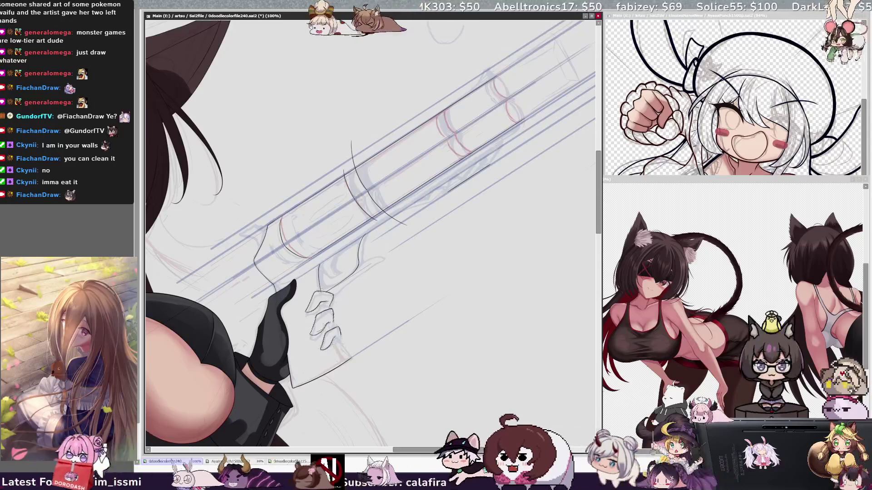
Draw a line at the bottom of the hilt, checking it in rotated, mirrored views
{"action": "key", "text": "Delete"}
{"action": "key", "text": "Delete"}
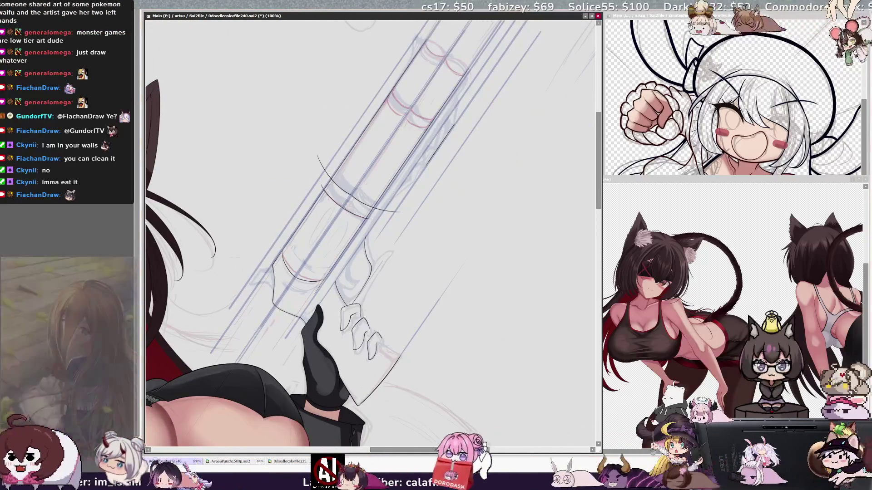
{"action": "key", "text": "Insert"}
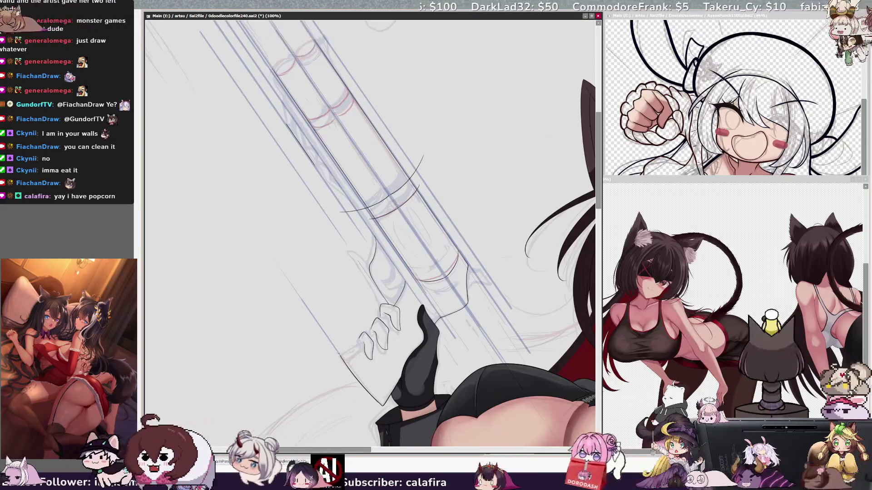
{"action": "left_click_drag", "start_coordinate": [352, 352], "coordinate": [340, 357]}
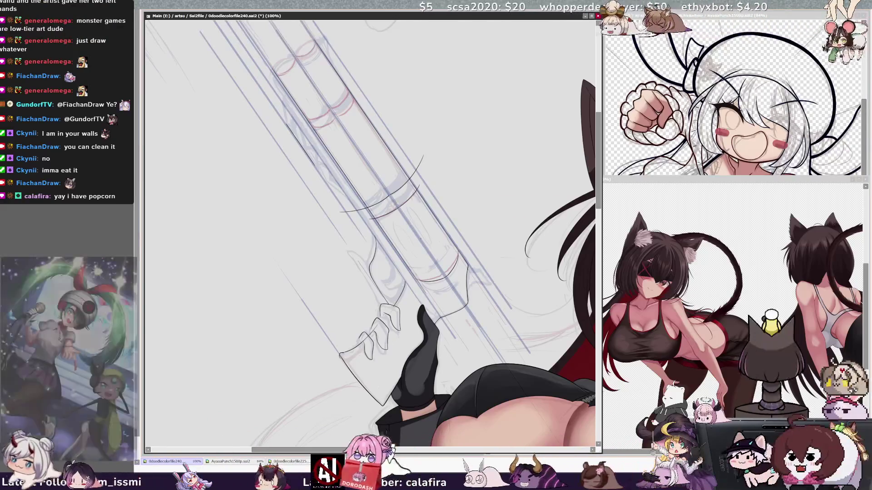
{"action": "key", "text": "h"}
{"action": "key", "text": "End"}
{"action": "key", "text": "End"}
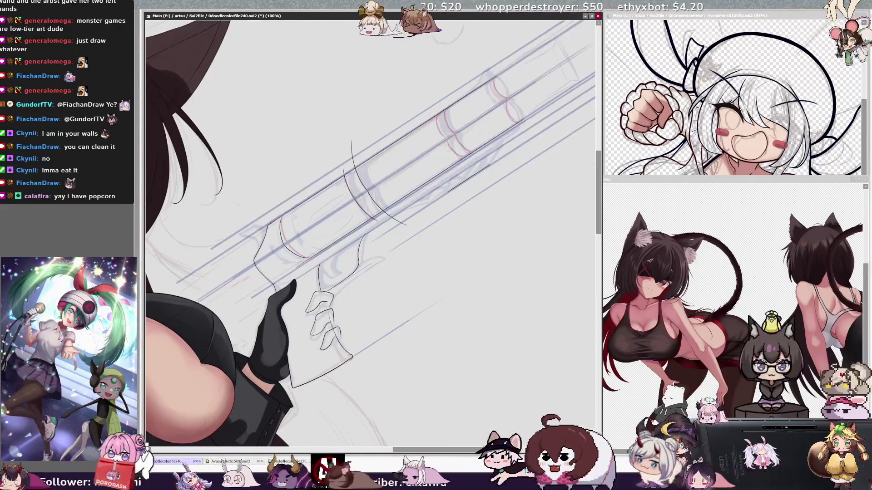
{"action": "key", "text": "Page_Up"}
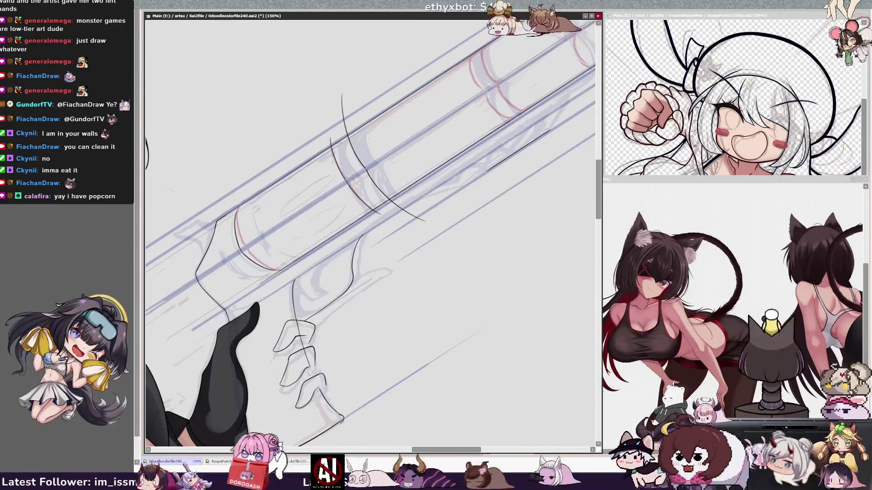
{"action": "key", "text": "End"}
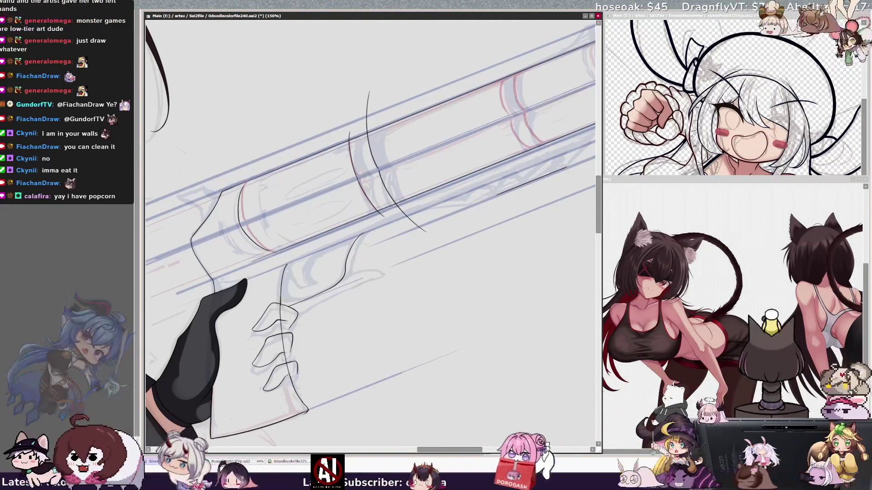
{"action": "key", "text": "h"}
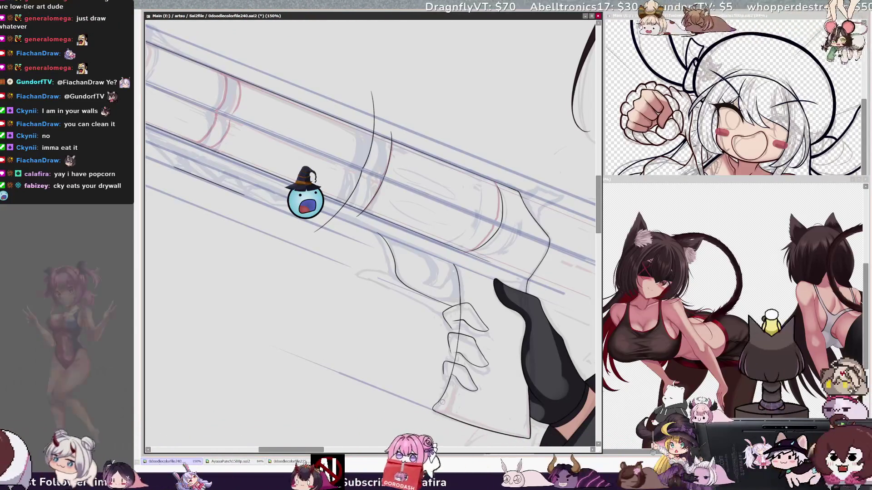
{"action": "key", "text": "h"}
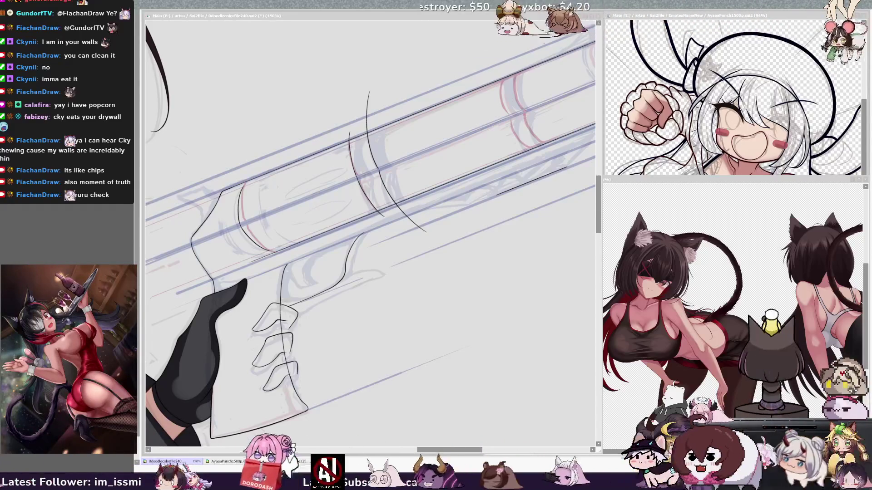
{"action": "left_click", "coordinate": [262, 10]}
{"action": "key", "text": "ctrl+minus"}
{"action": "key", "text": "ctrl+minus"}
{"action": "key", "text": "ctrl+minus"}
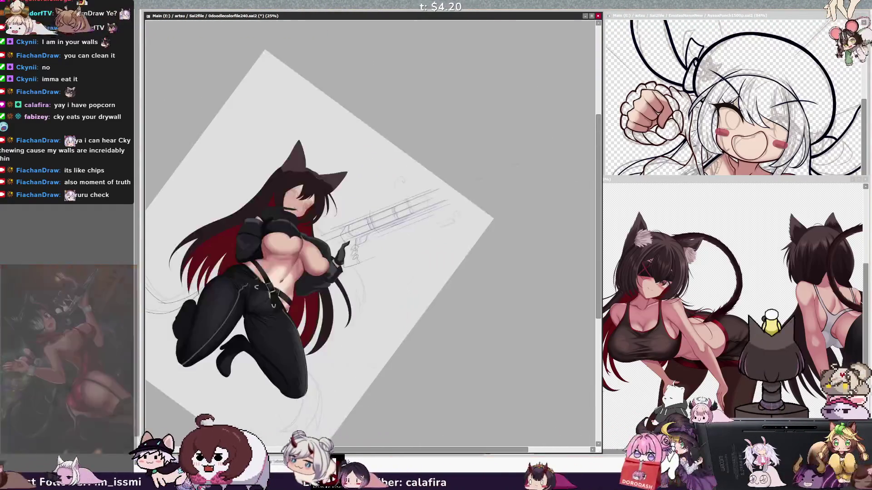
{"action": "key", "text": "Home"}
{"action": "key", "text": "ctrl+plus"}
{"action": "key", "text": "ctrl+plus"}
{"action": "key", "text": "ctrl+plus"}
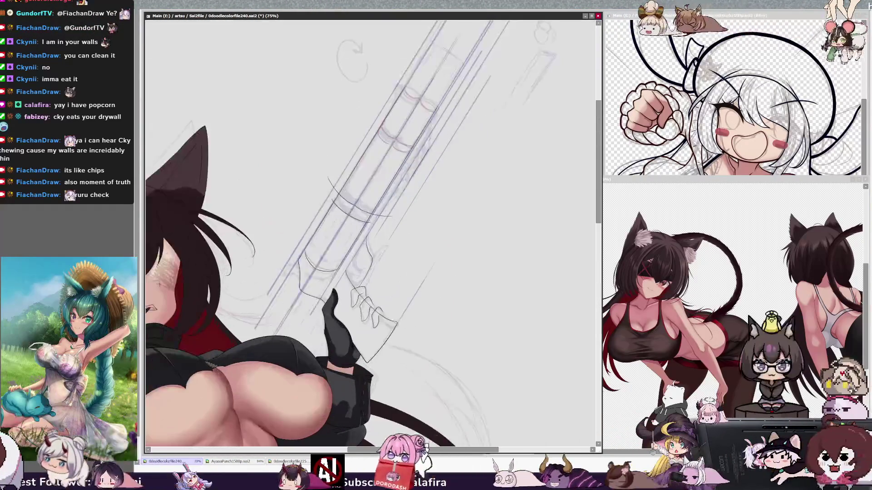
{"action": "key", "text": "h"}
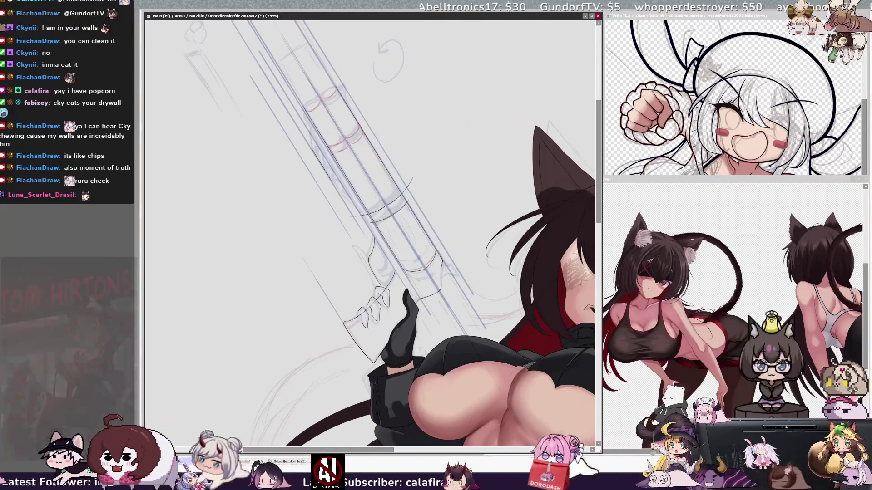
{"action": "scroll", "coordinate": [370, 231], "scroll_direction": "up", "scroll_amount": 2}
{"action": "left_click_drag", "start_coordinate": [332, 290], "coordinate": [449, 386]}
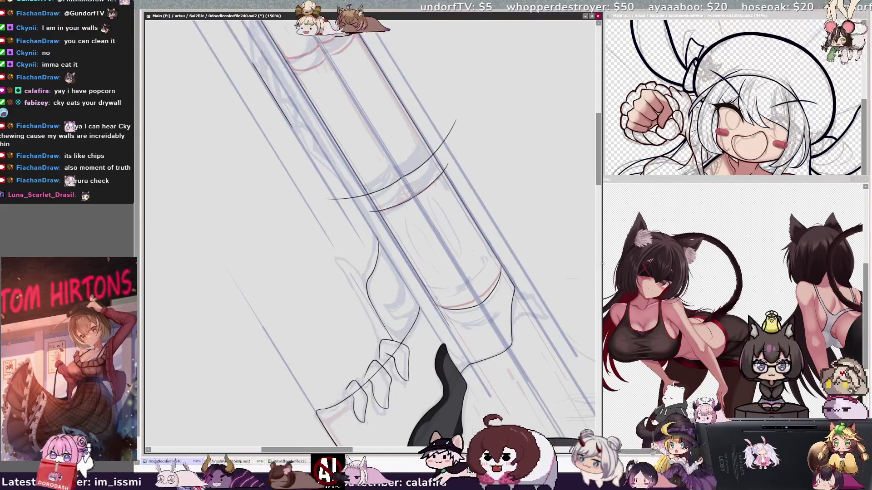
{"action": "scroll", "coordinate": [600, 227], "scroll_direction": "down", "scroll_amount": 2}
{"action": "scroll", "coordinate": [600, 196], "scroll_direction": "down", "scroll_amount": 2}
{"action": "key", "text": "Delete"}
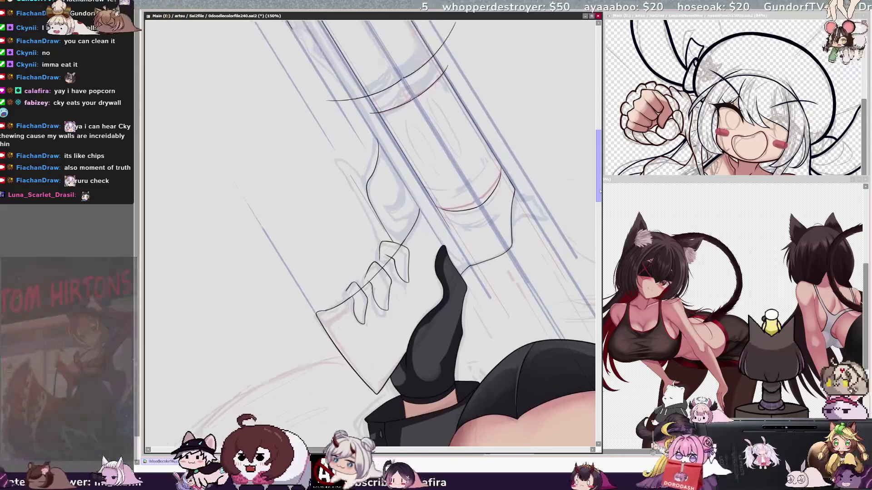
{"action": "key", "text": "Delete"}
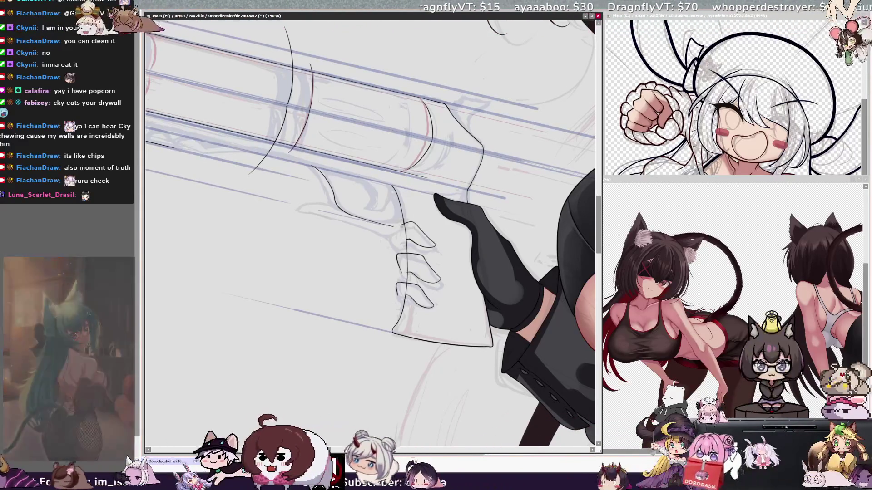
{"action": "key", "text": "h"}
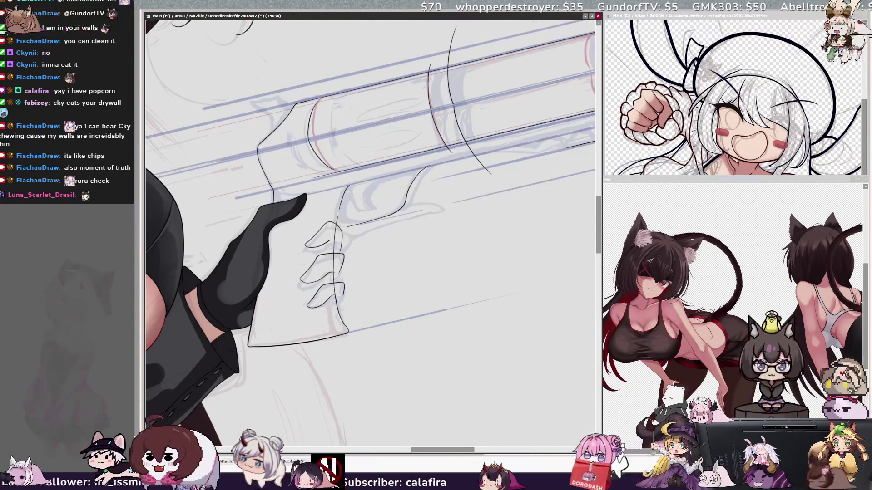
Ink two curved strokes outlining the glove's upper finger on the hilt
{"action": "key", "text": "h"}
{"action": "left_click_drag", "start_coordinate": [410, 222], "coordinate": [393, 239]}
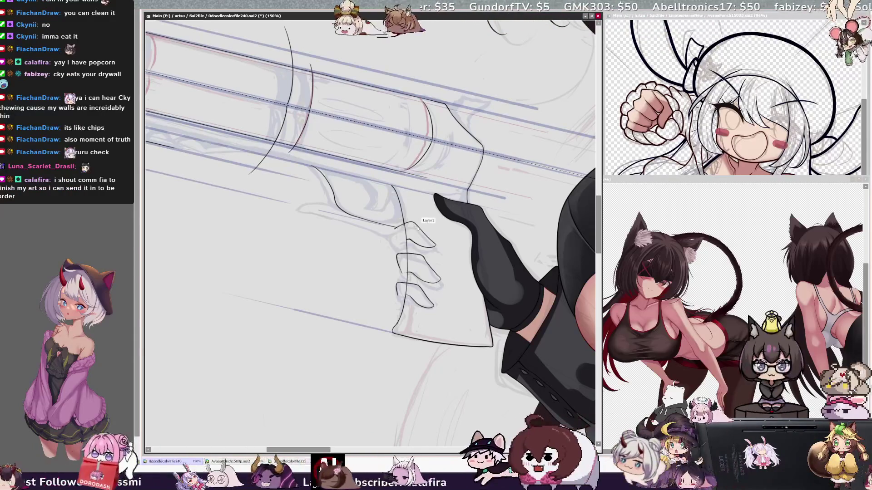
{"action": "left_click_drag", "start_coordinate": [409, 226], "coordinate": [399, 248]}
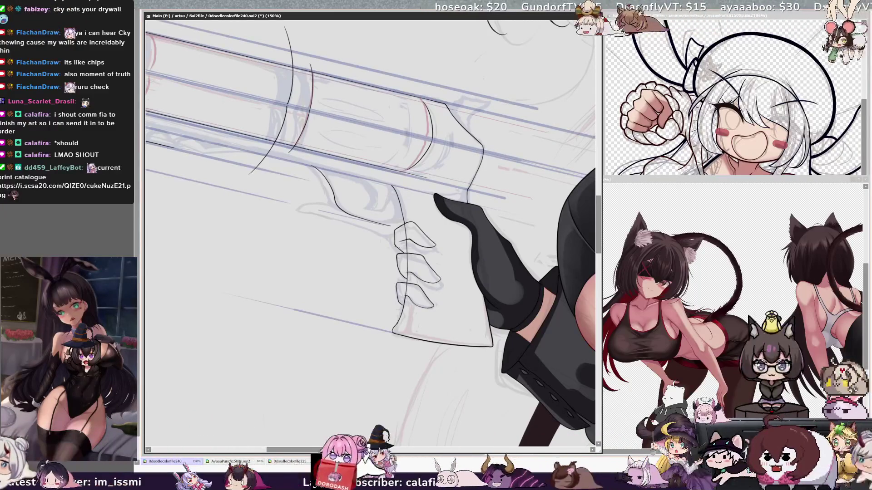
Unmirror the view, turn the sword upright and zoom out to 42% to see the whole figure
{"action": "key", "text": "h"}
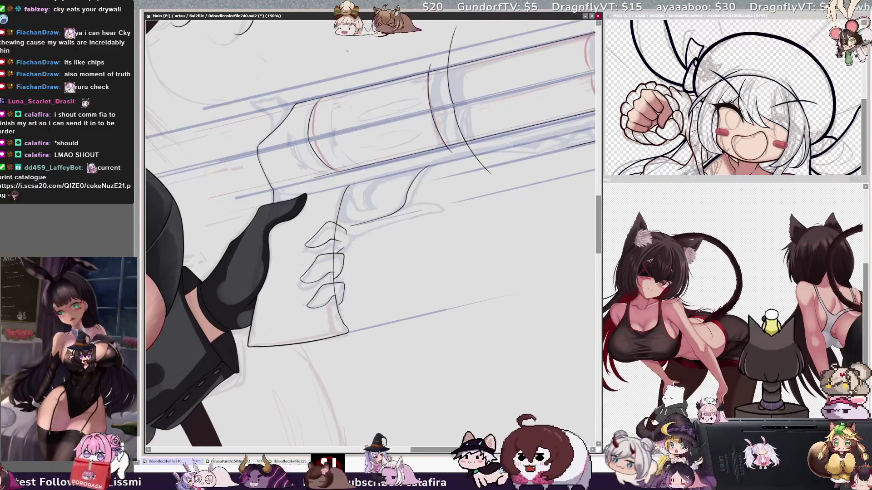
{"action": "key", "text": "Delete"}
{"action": "key", "text": "Delete"}
{"action": "key", "text": "Delete"}
{"action": "key", "text": "Delete"}
{"action": "key", "text": "Delete"}
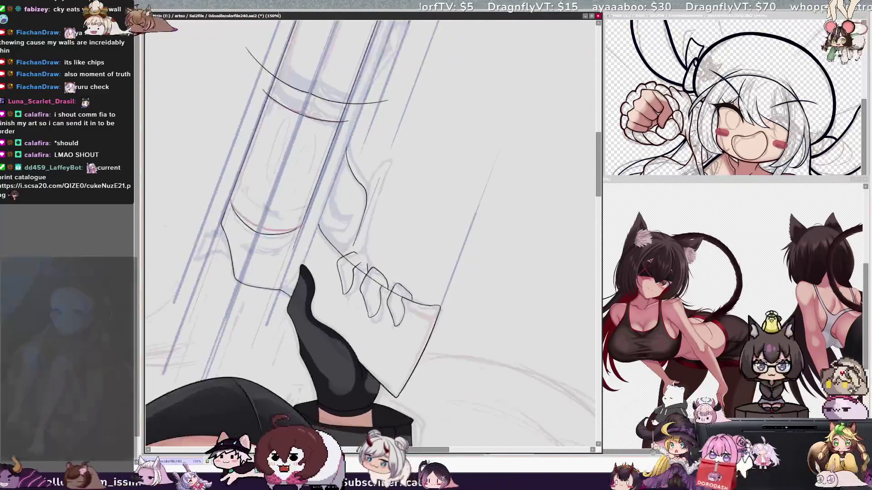
{"action": "key", "text": "ctrl+minus"}
{"action": "key", "text": "ctrl+minus"}
{"action": "key", "text": "ctrl+minus"}
{"action": "key", "text": "ctrl+minus"}
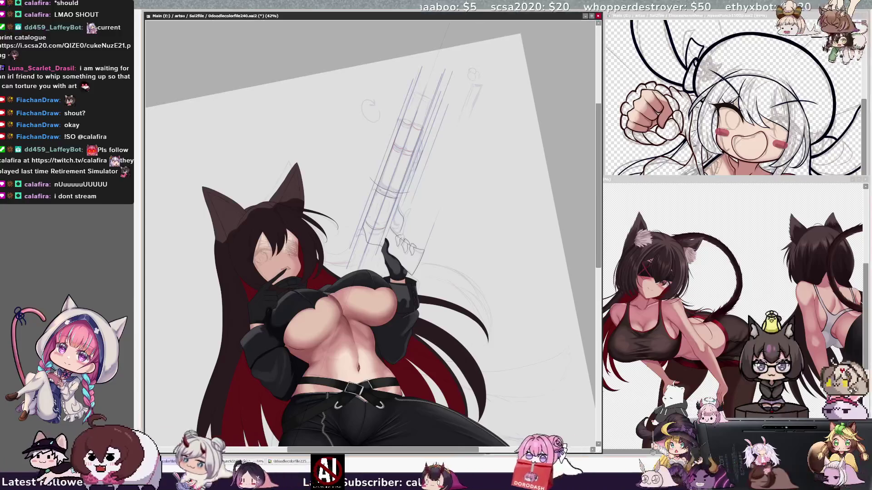
Zoom to 100% on the hilt, flip the view horizontally, then zoom out to 50%
{"action": "scroll", "coordinate": [371, 49], "scroll_direction": "up", "scroll_amount": 1}
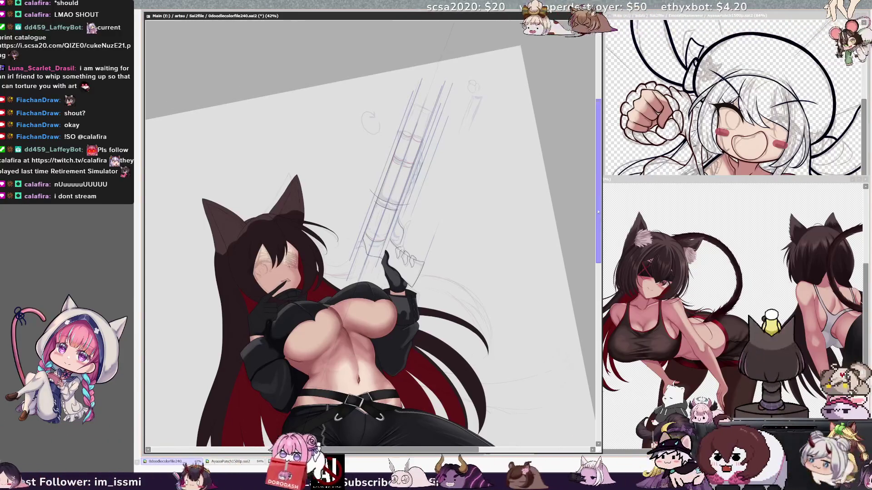
{"action": "key", "text": "ctrl+alt+0"}
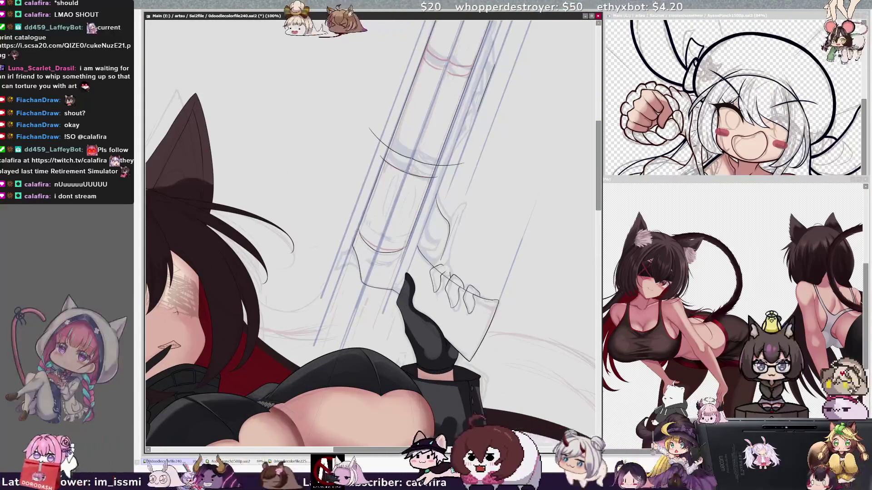
{"action": "scroll", "coordinate": [370, 233], "scroll_direction": "right", "scroll_amount": 3}
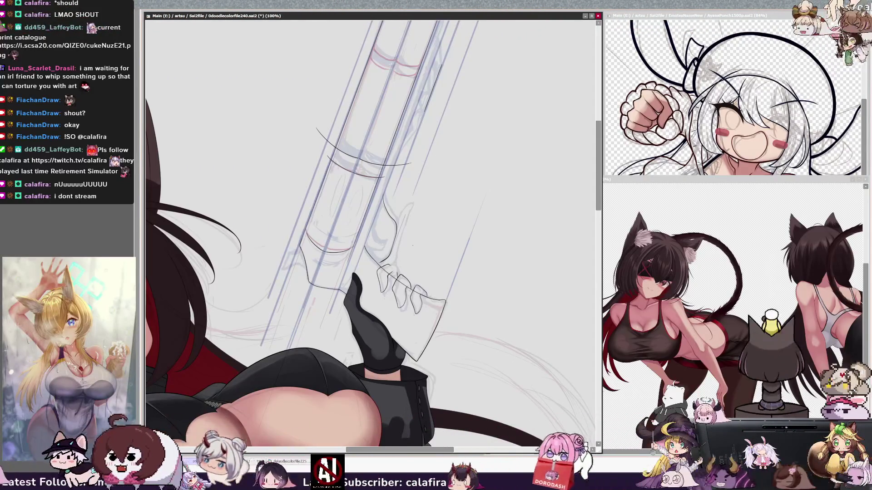
{"action": "key", "text": "h"}
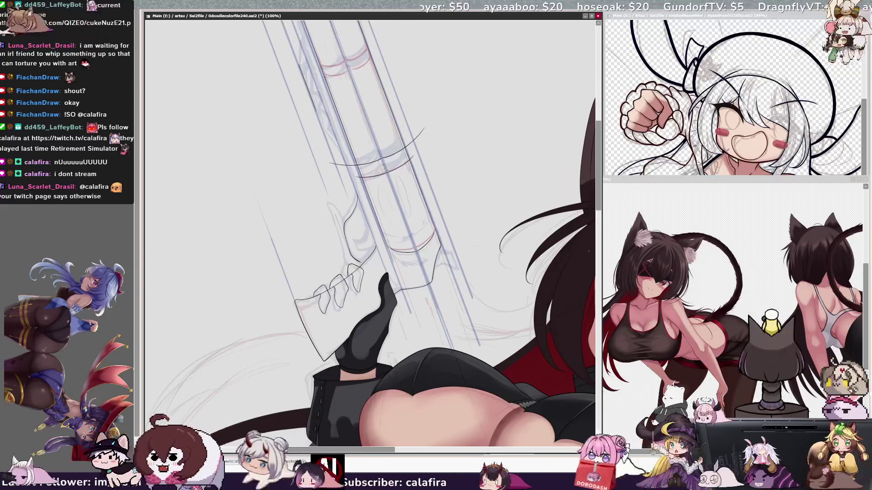
{"action": "scroll", "coordinate": [370, 218], "scroll_direction": "up", "scroll_amount": 1}
{"action": "key", "text": "minus"}
{"action": "key", "text": "minus"}
{"action": "key", "text": "minus"}
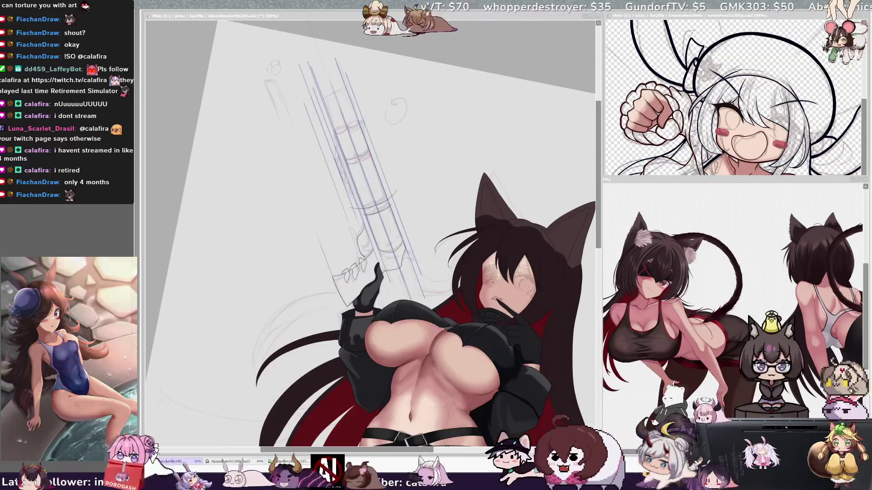
Stretch the hand sketch upward along the hilt and confirm the transform
{"action": "left_click", "coordinate": [443, 226]}
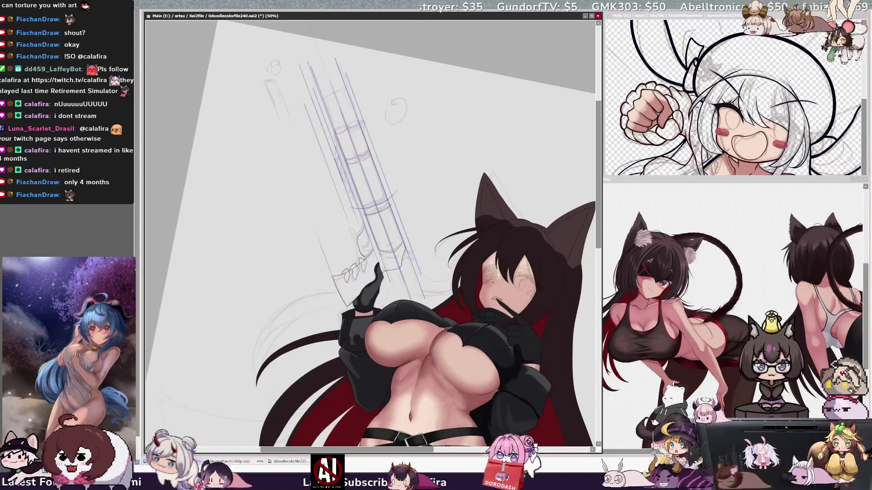
{"action": "scroll", "coordinate": [370, 234], "scroll_direction": "up", "scroll_amount": 3}
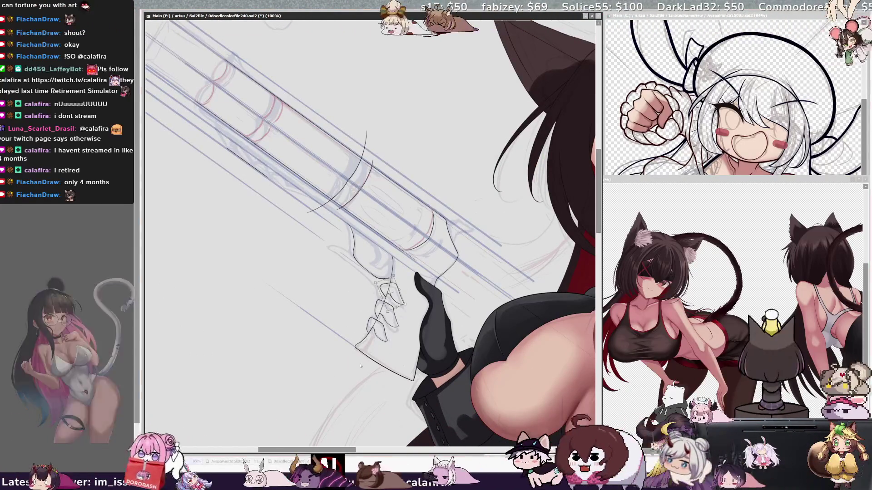
{"action": "left_click_drag", "start_coordinate": [392, 276], "coordinate": [395, 270]}
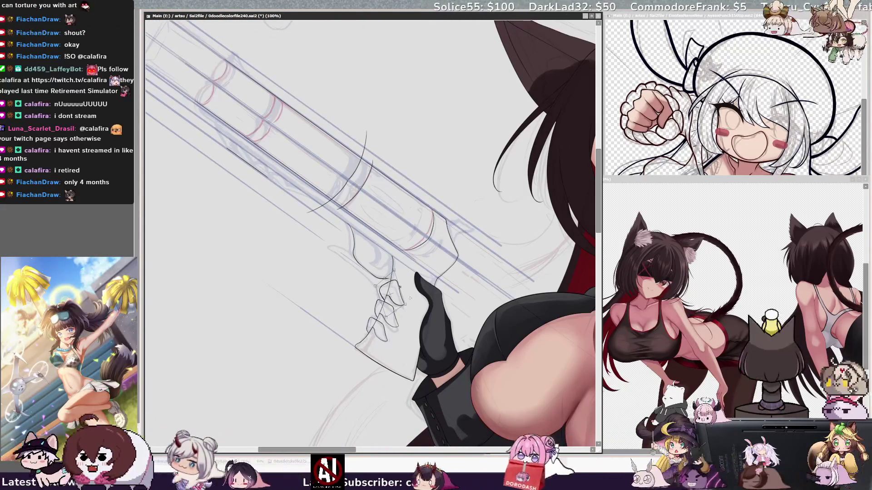
{"action": "key", "text": "Return"}
Try a long straight line along the blade, then undo it
{"action": "key", "text": "Page_Down"}
{"action": "key", "text": "End"}
{"action": "key", "text": "End"}
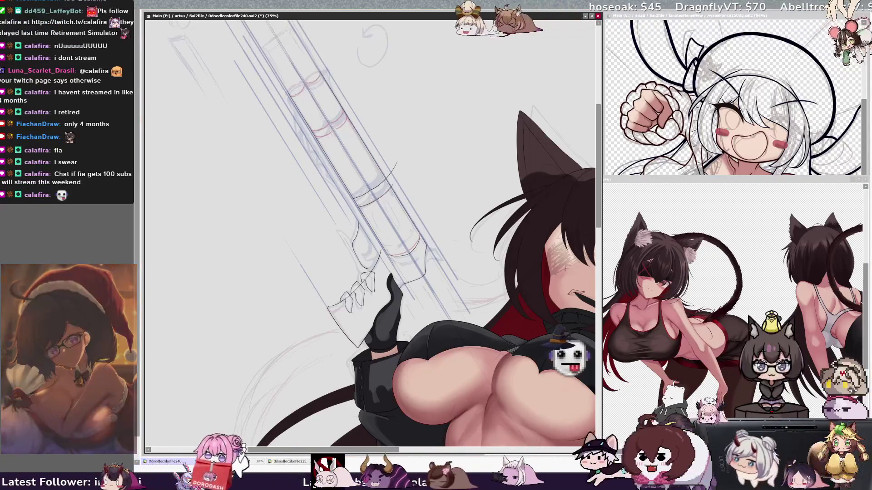
{"action": "left_click_drag", "start_coordinate": [254, 55], "coordinate": [341, 199]}
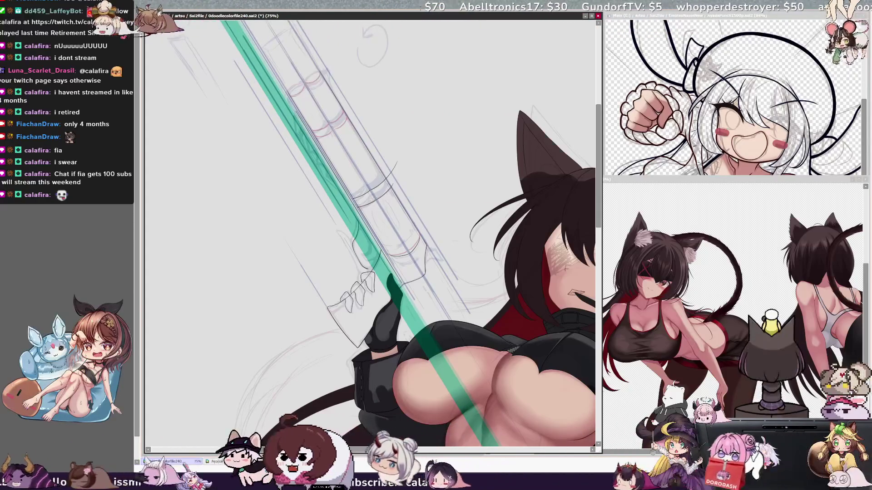
{"action": "key", "text": "ctrl+z"}
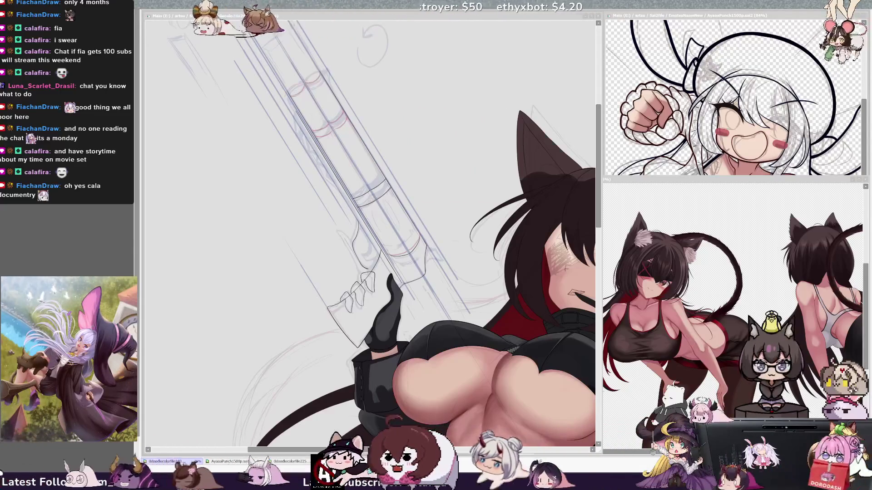
{"action": "left_click", "coordinate": [460, 453]}
{"action": "left_click_drag", "start_coordinate": [399, 452], "coordinate": [393, 452]}
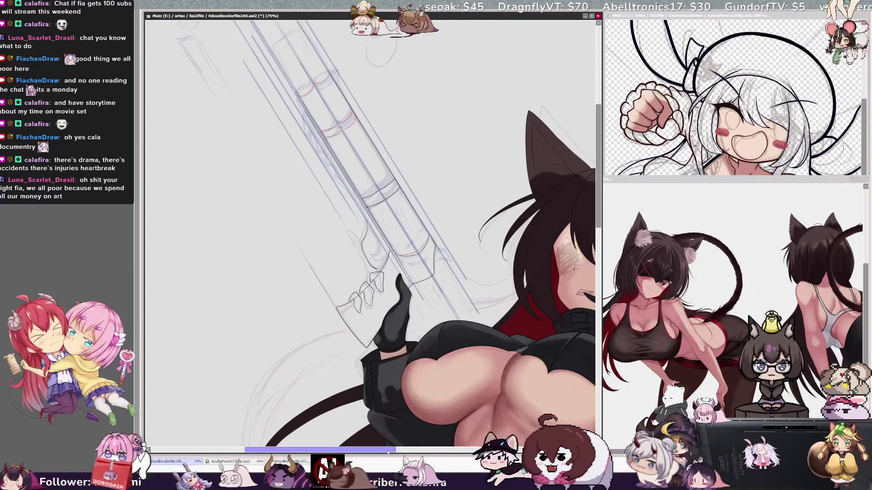
{"action": "left_click_drag", "start_coordinate": [390, 450], "coordinate": [378, 450]}
{"action": "left_click_drag", "start_coordinate": [599, 224], "coordinate": [601, 211]}
{"action": "key", "text": "Home"}
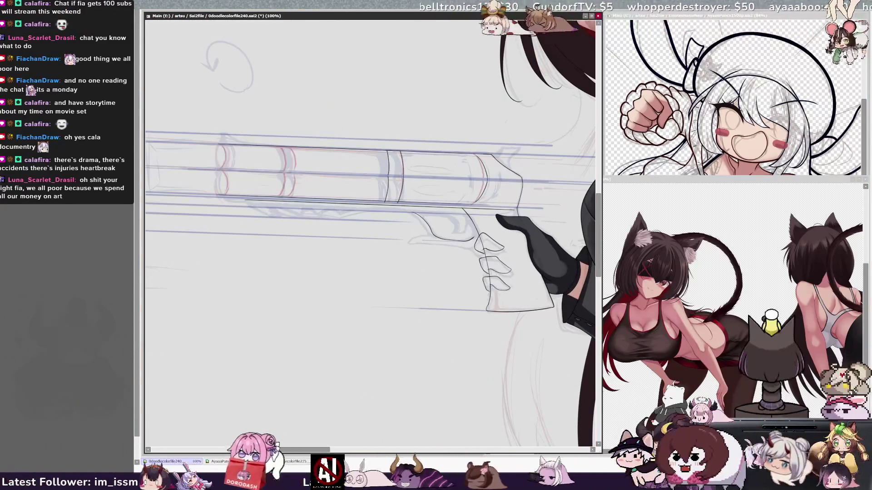
Zoom to 150% on the hilt and fingers, shrink the brush and select Layer5
{"action": "scroll", "coordinate": [372, 227], "scroll_direction": "up", "scroll_amount": 3}
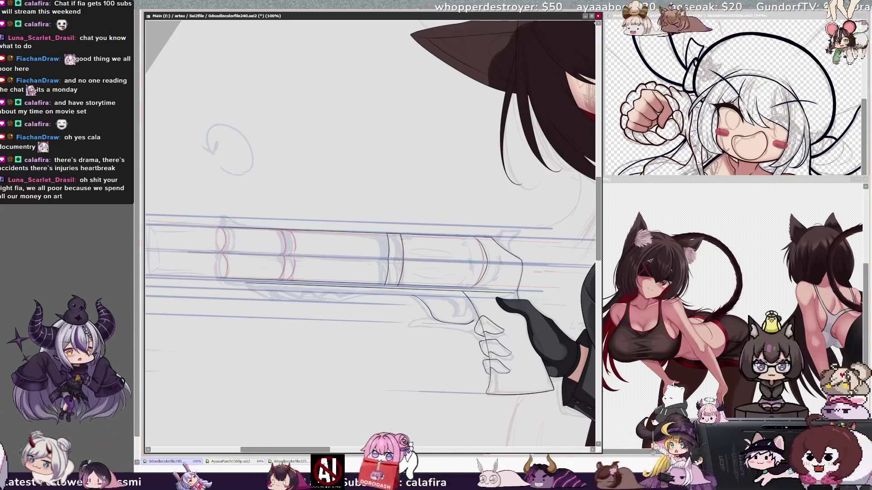
{"action": "key", "text": "Home"}
{"action": "key", "text": "ctrl+plus"}
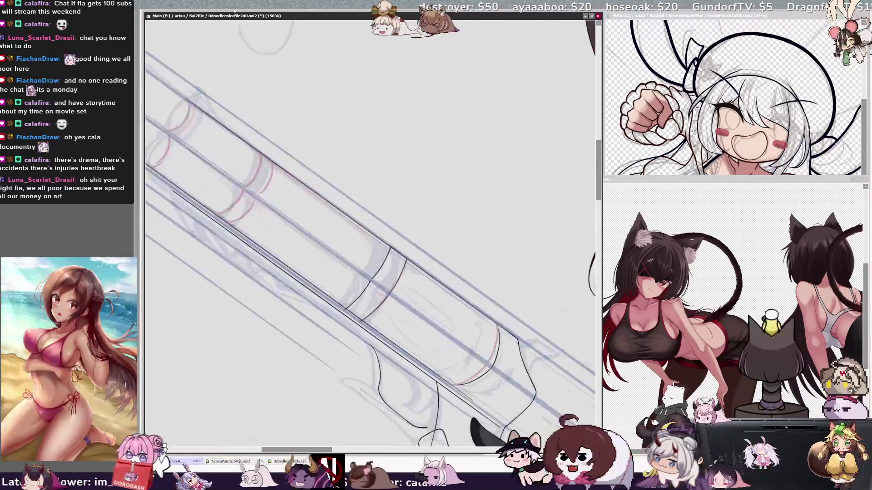
{"action": "left_click_drag", "start_coordinate": [598, 182], "coordinate": [601, 203]}
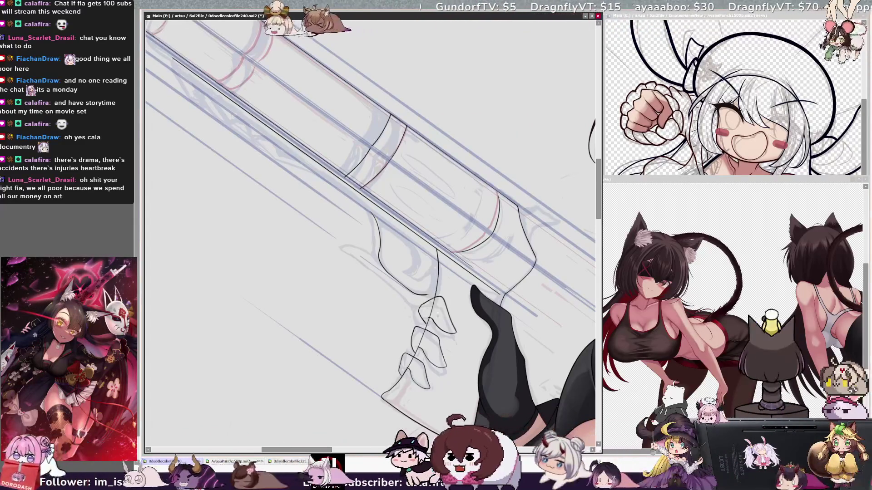
{"action": "key", "text": "bracketleft"}
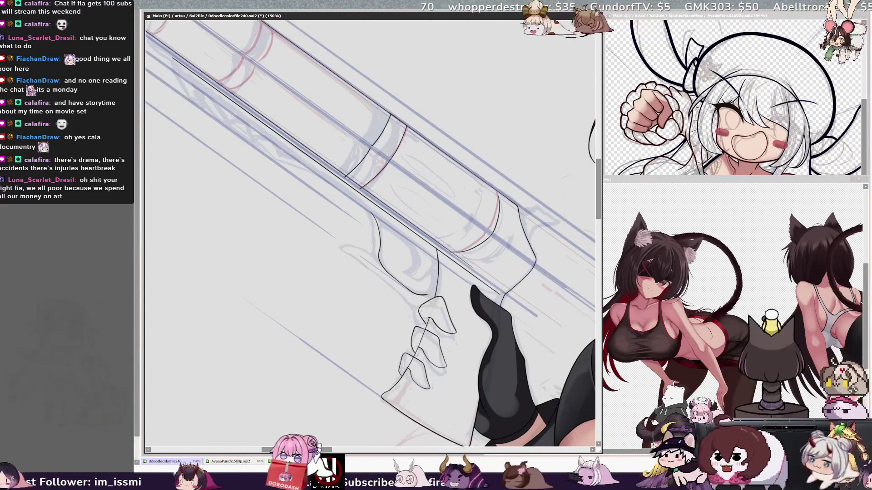
{"action": "left_click", "coordinate": [431, 326], "text": "ctrl+shift"}
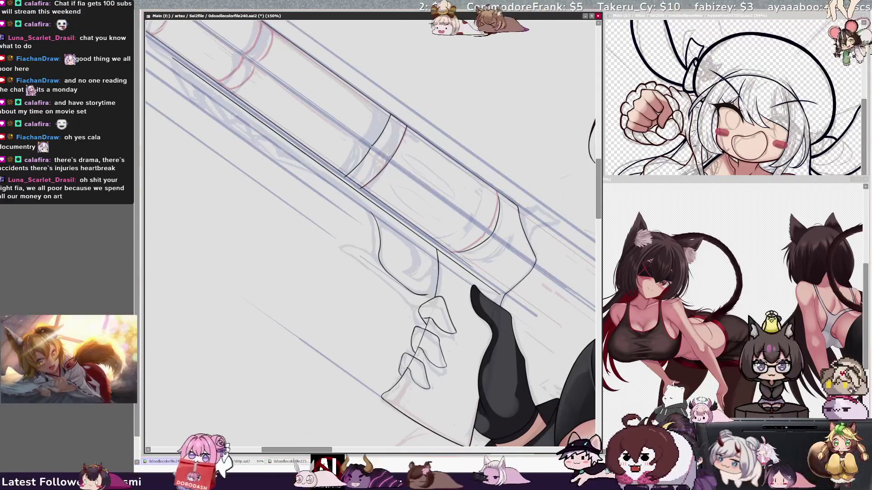
Undo the dark line crossing the fingers, comparing it once with redo
{"action": "key", "text": "ctrl+z"}
{"action": "key", "text": "ctrl+y"}
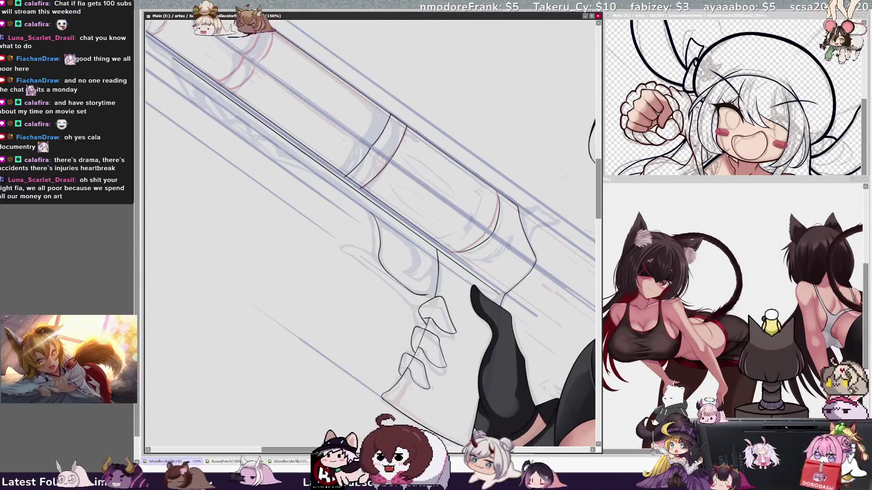
{"action": "key", "text": "ctrl+z"}
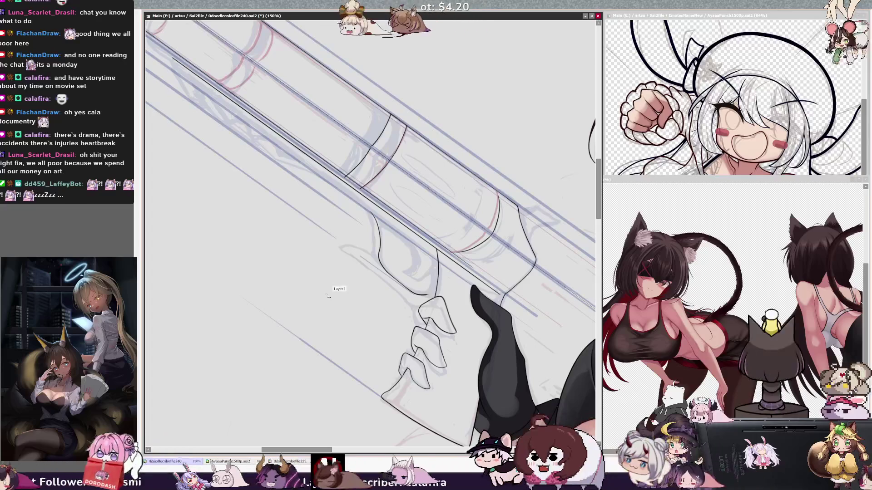
{"action": "scroll", "coordinate": [370, 233], "scroll_direction": "down", "scroll_amount": 4}
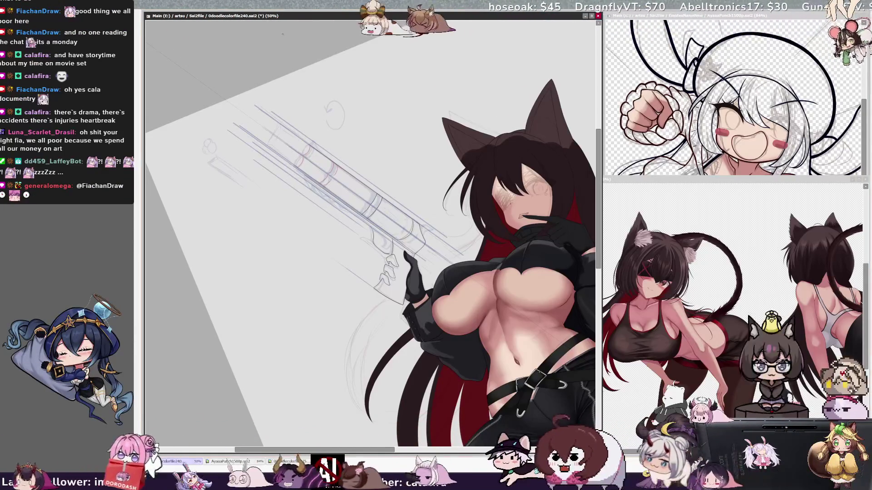
Zoom to 100% on the sword, mirror the view and rotate it upright
{"action": "key", "text": "ctrl+plus"}
{"action": "key", "text": "ctrl+plus"}
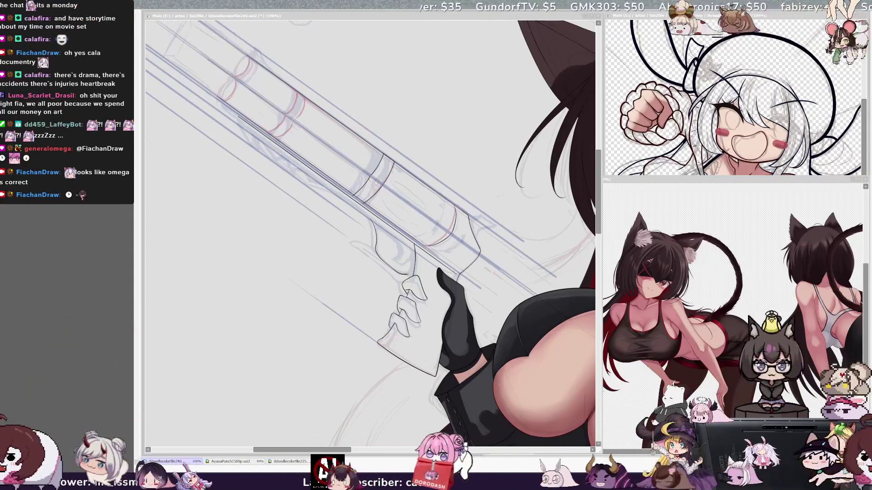
{"action": "key", "text": "ctrl+Tab"}
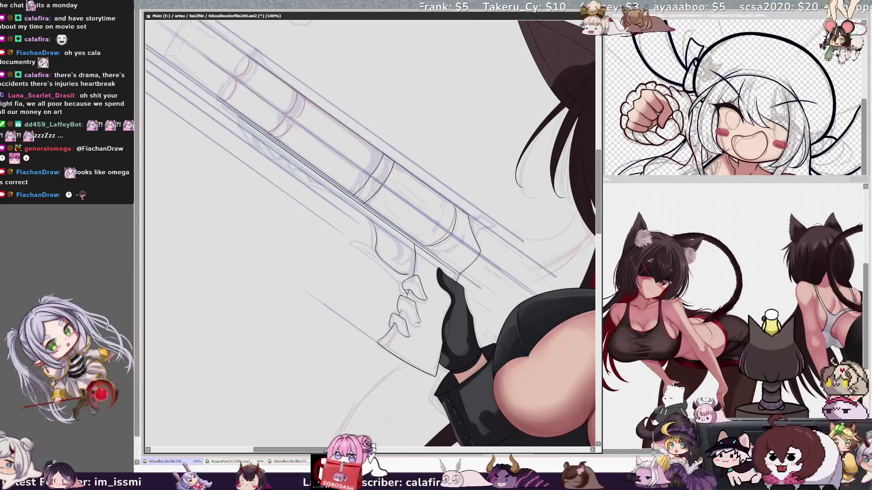
{"action": "key", "text": "h"}
{"action": "key", "text": "Delete"}
{"action": "key", "text": "Delete"}
{"action": "key", "text": "Delete"}
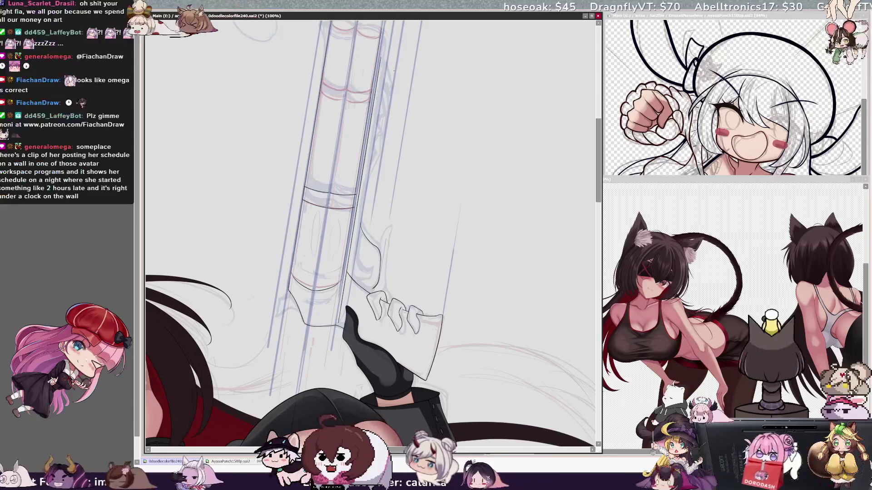
Ink the curved hook of the sword guard in two downward strokes
{"action": "key", "text": "End"}
{"action": "key", "text": "End"}
{"action": "key", "text": "End"}
{"action": "key", "text": "End"}
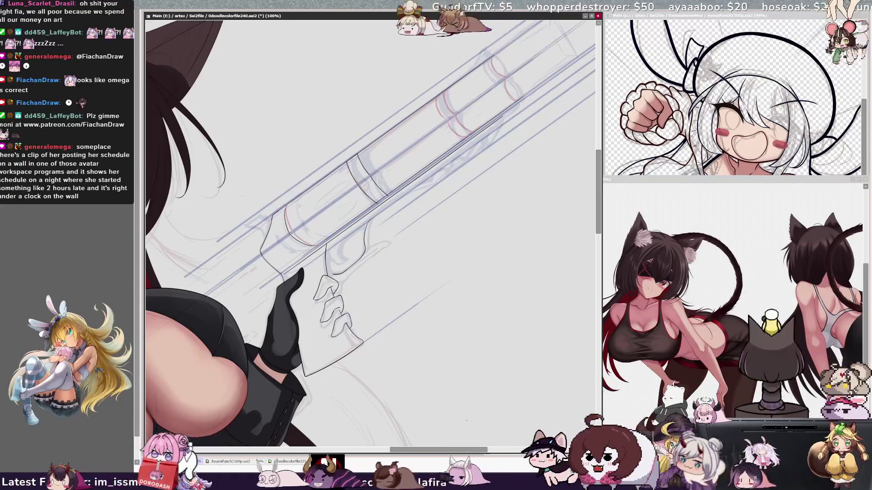
{"action": "left_click_drag", "start_coordinate": [450, 450], "coordinate": [438, 449]}
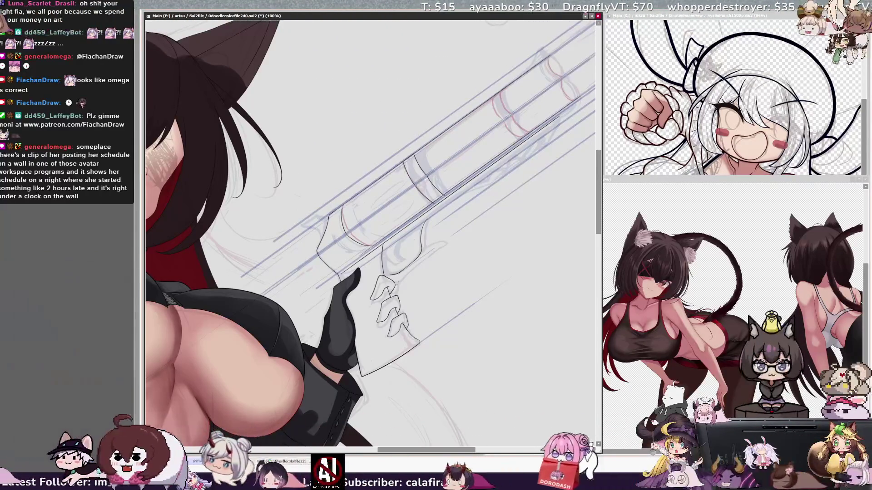
{"action": "key", "text": "h"}
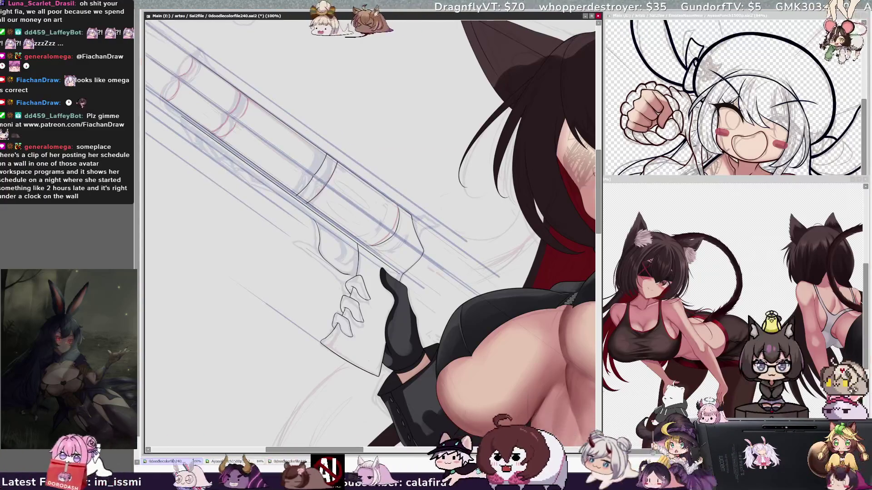
{"action": "key", "text": "Delete"}
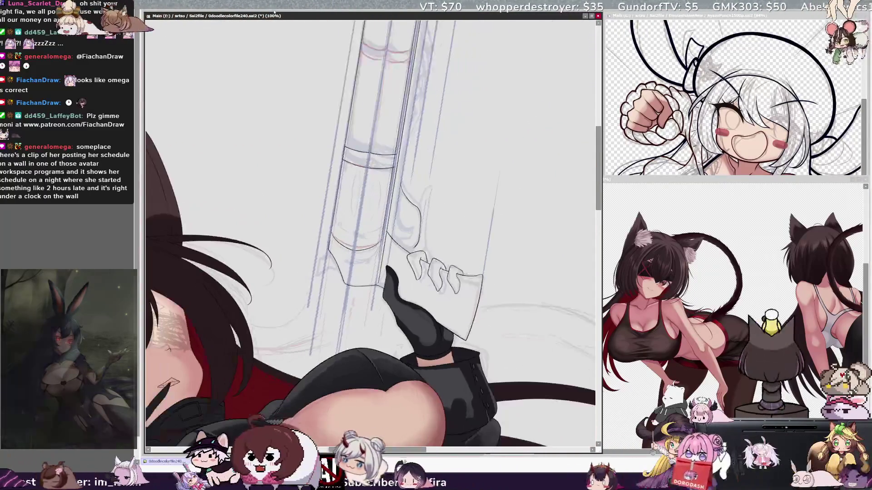
{"action": "left_click_drag", "start_coordinate": [431, 187], "coordinate": [425, 208]}
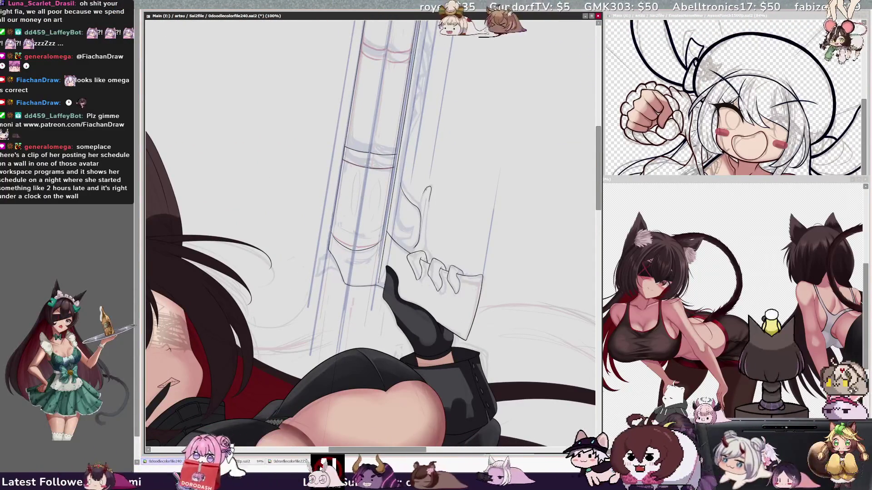
{"action": "left_click_drag", "start_coordinate": [427, 209], "coordinate": [425, 233]}
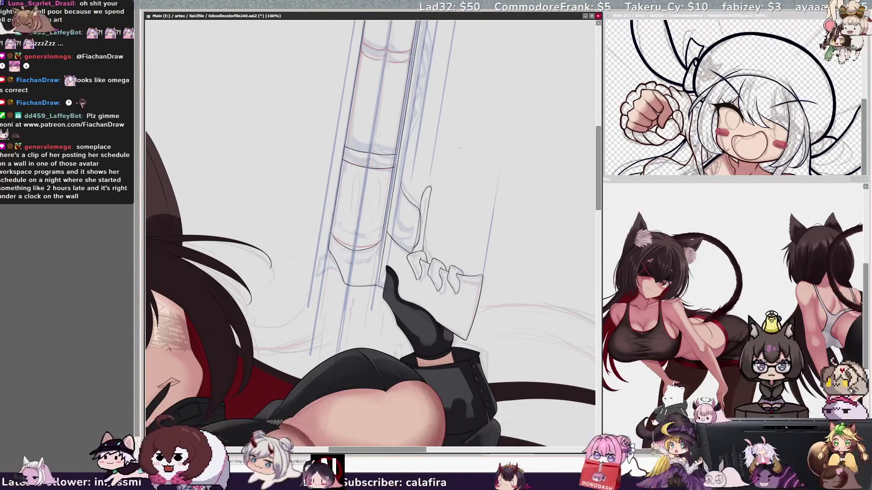
Ink the contour along the gloved hand's edge, then zoom out to 50%
{"action": "key", "text": "h"}
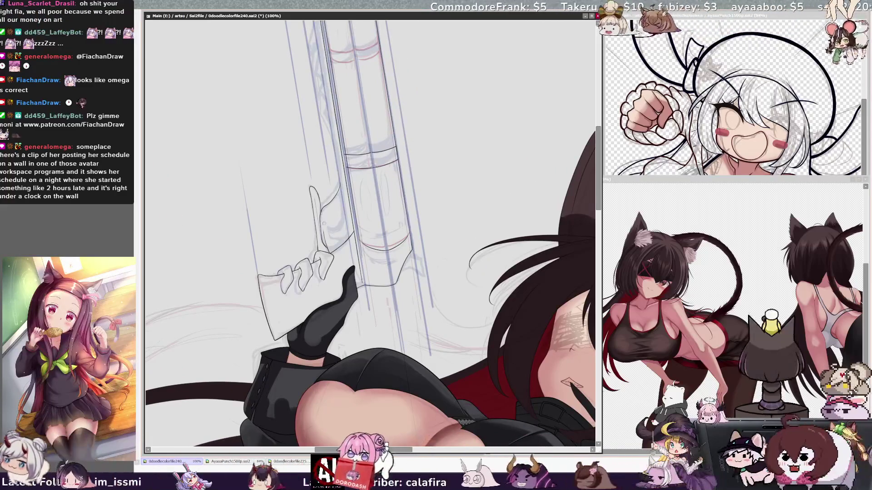
{"action": "left_click_drag", "start_coordinate": [323, 212], "coordinate": [321, 232]}
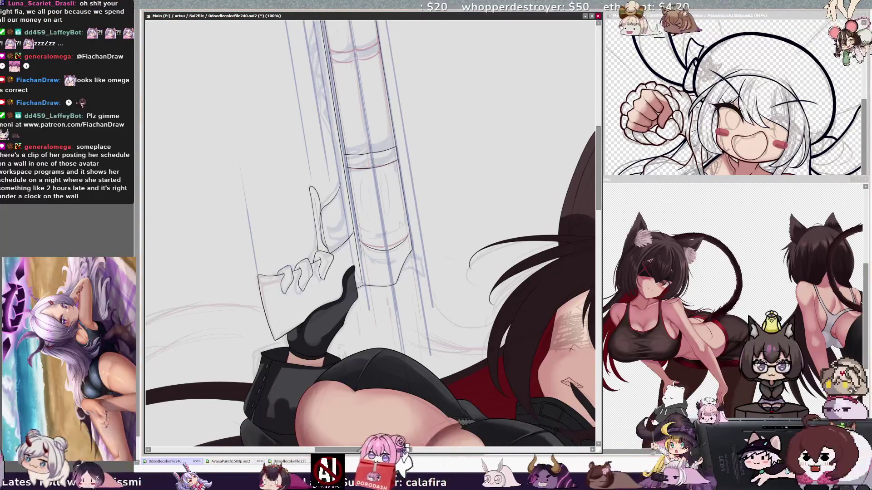
{"action": "key", "text": "minus"}
{"action": "key", "text": "Delete"}
{"action": "key", "text": "Delete"}
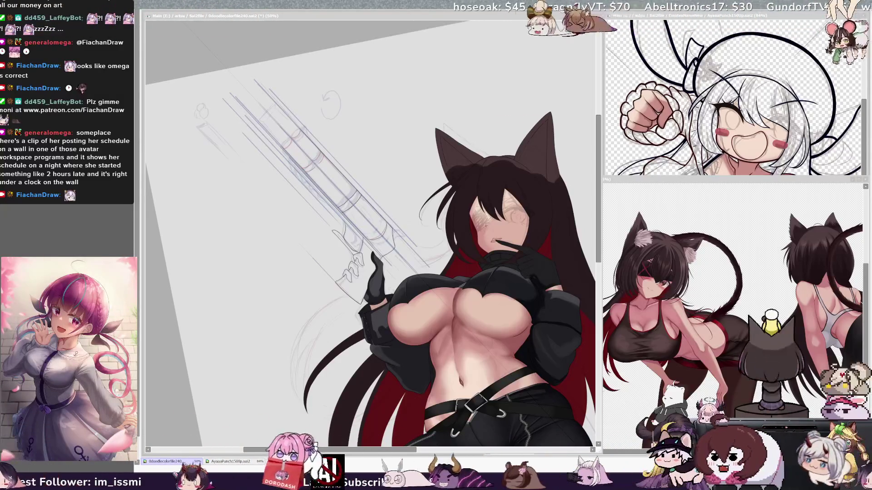
Zoom to 200% on the guard and fingers, with the view rotated and mirrored
{"action": "scroll", "coordinate": [370, 232], "scroll_direction": "left", "scroll_amount": 2}
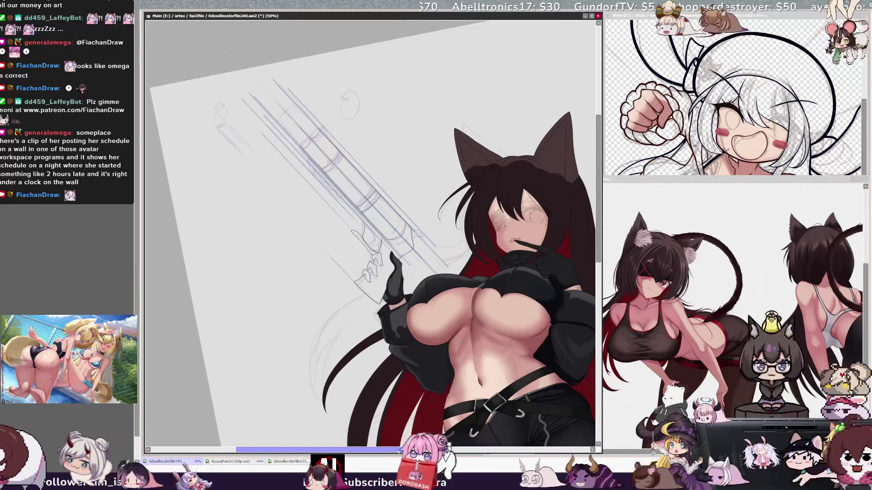
{"action": "key", "text": "Delete"}
{"action": "key", "text": "Delete"}
{"action": "key", "text": "ctrl+plus"}
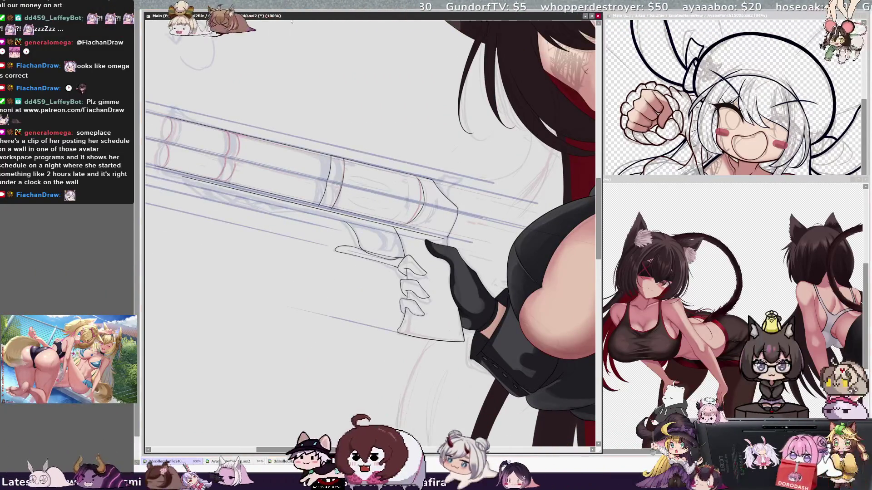
{"action": "key", "text": "Delete"}
{"action": "key", "text": "ctrl+plus"}
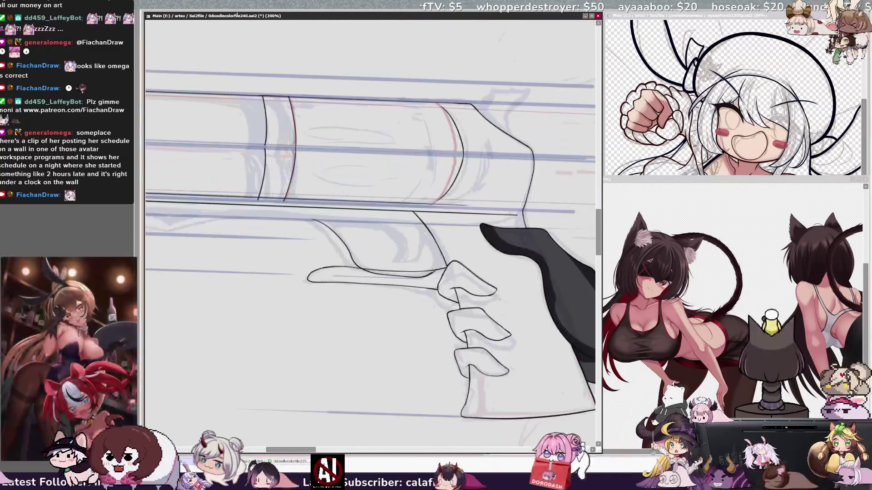
{"action": "key", "text": "h"}
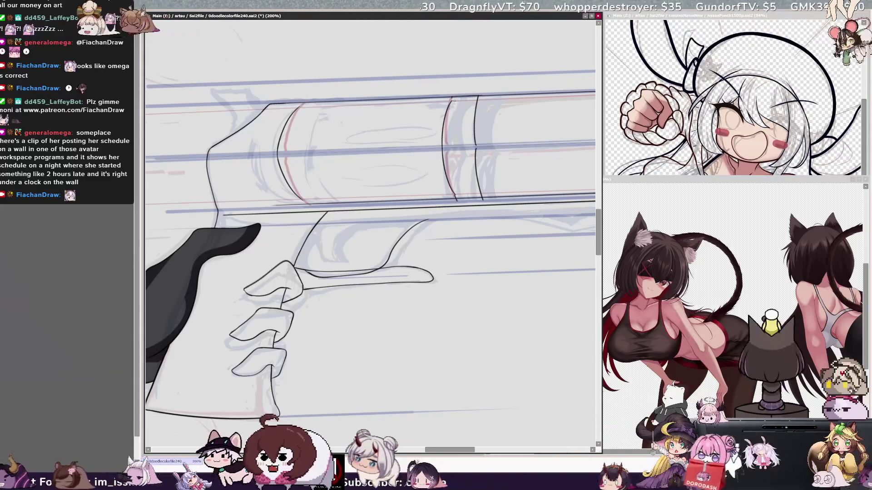
{"action": "key", "text": "Delete"}
{"action": "key", "text": "Delete"}
{"action": "key", "text": "Delete"}
{"action": "key", "text": "Delete"}
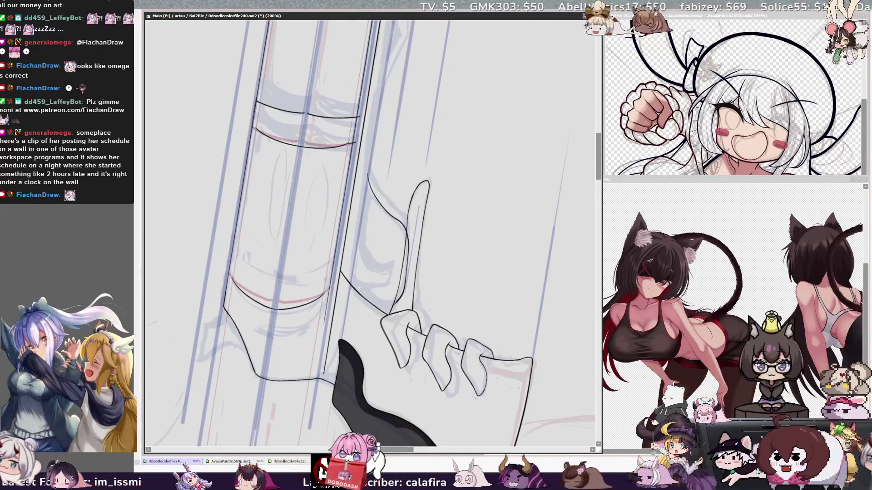
Ink the blade segment's left edge in bold black and touch up a line near the guard
{"action": "left_click_drag", "start_coordinate": [256, 129], "coordinate": [232, 277]}
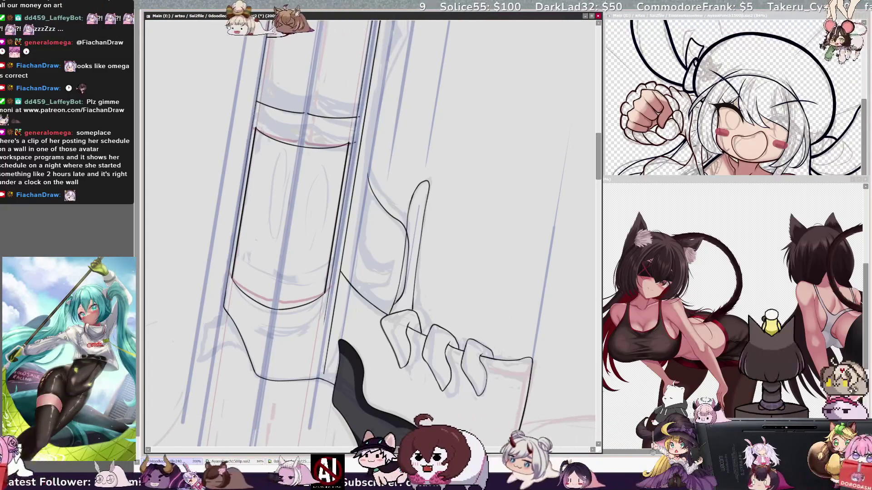
{"action": "left_click_drag", "start_coordinate": [323, 316], "coordinate": [322, 325]}
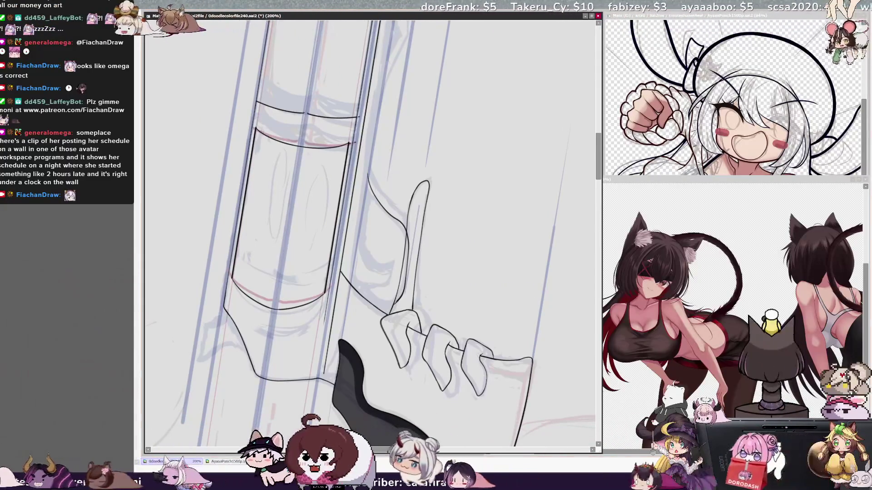
{"action": "key", "text": "End"}
{"action": "key", "text": "End"}
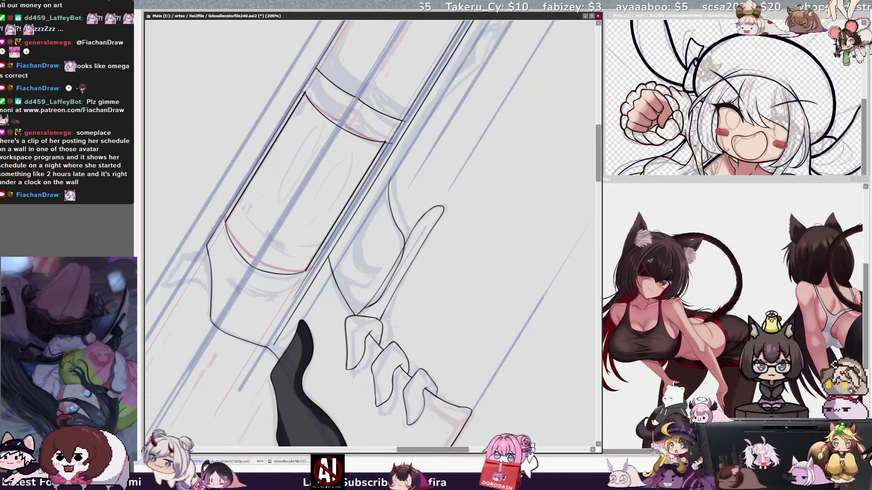
{"action": "key", "text": "End"}
{"action": "key", "text": "End"}
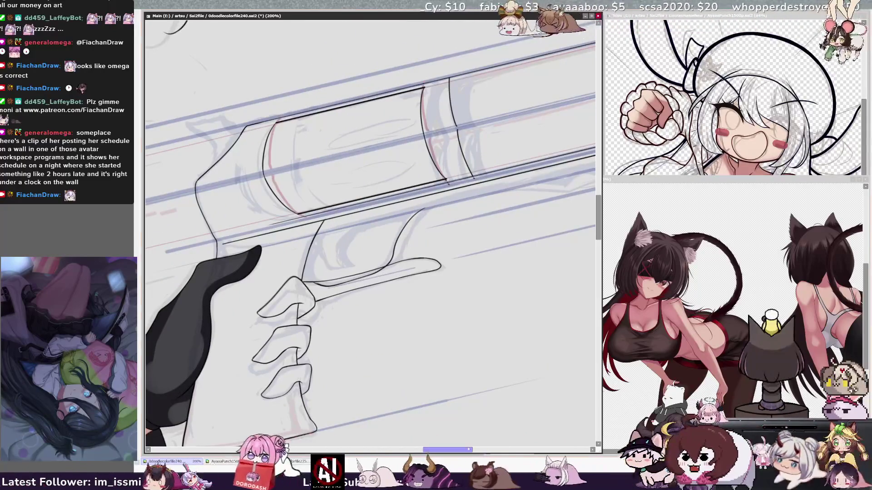
Mirror and rotate the view, zooming out to 100% to see the whole hilt and blade
{"action": "key", "text": "Insert"}
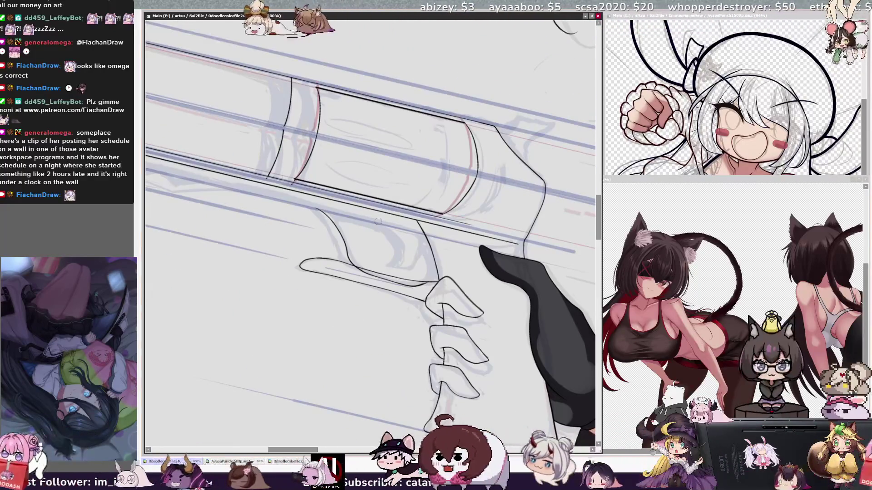
{"action": "key", "text": "Page_Down"}
{"action": "key", "text": "End"}
{"action": "key", "text": "End"}
{"action": "key", "text": "End"}
{"action": "key", "text": "End"}
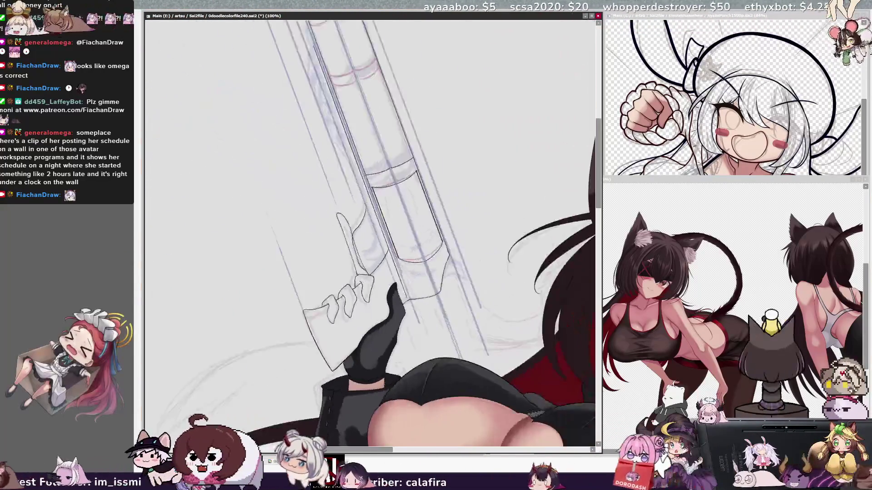
{"action": "key", "text": "Page_Down"}
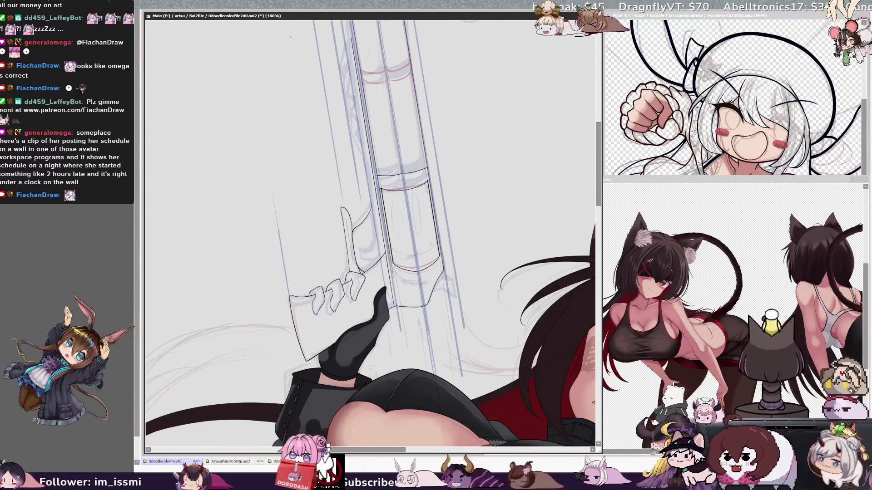
{"action": "key", "text": "Delete"}
{"action": "key", "text": "Delete"}
{"action": "key", "text": "Delete"}
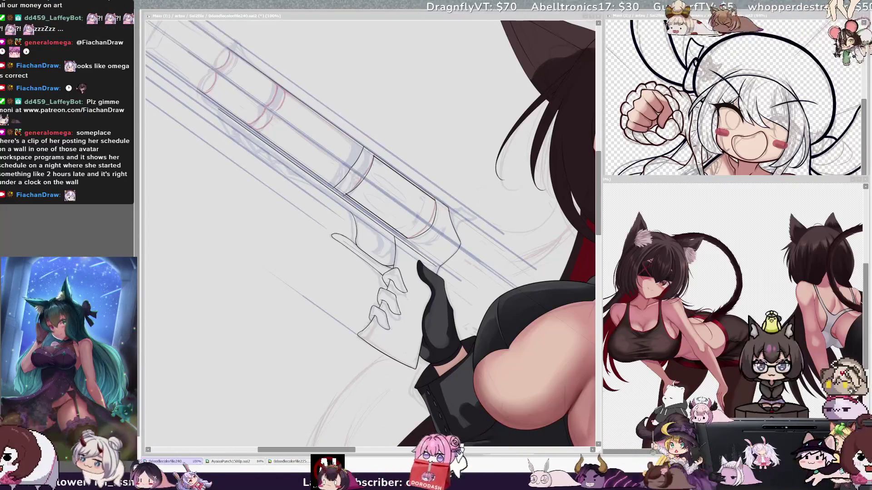
Bring up the brush size and density adjustment on the canvas, then dismiss it
{"action": "left_click", "coordinate": [484, 221]}
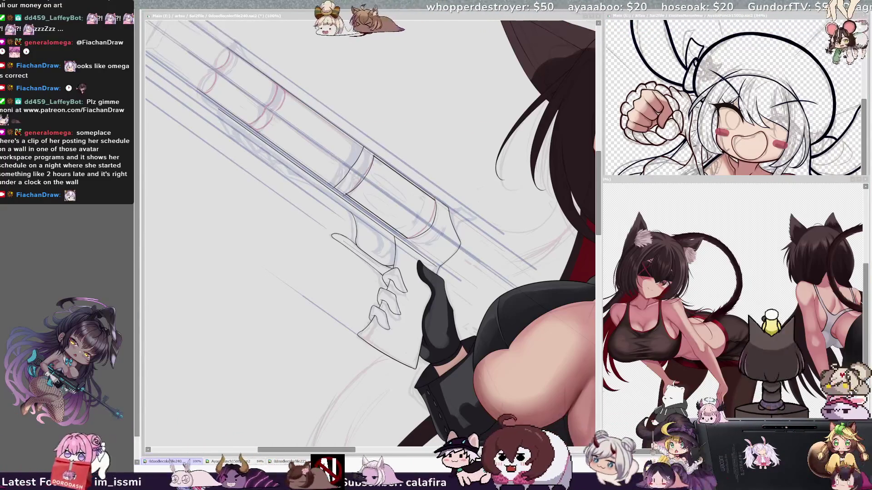
{"action": "key", "text": "alt+Tab"}
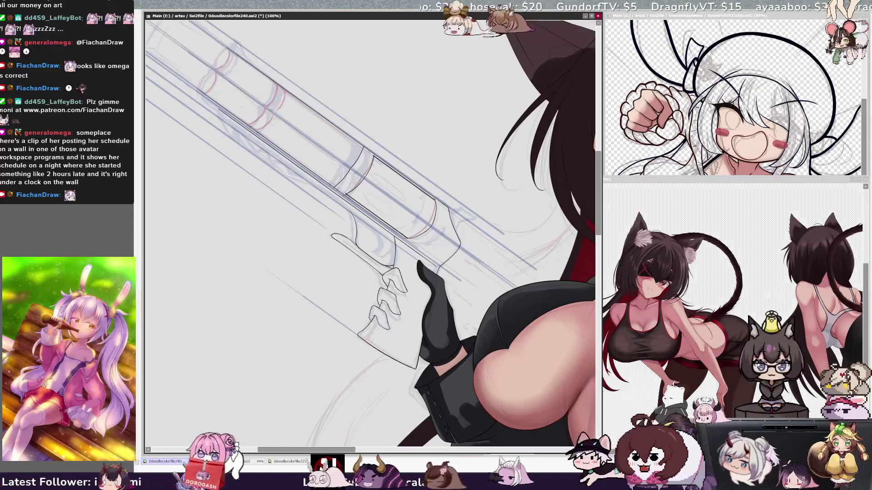
{"action": "key", "text": "bracketright"}
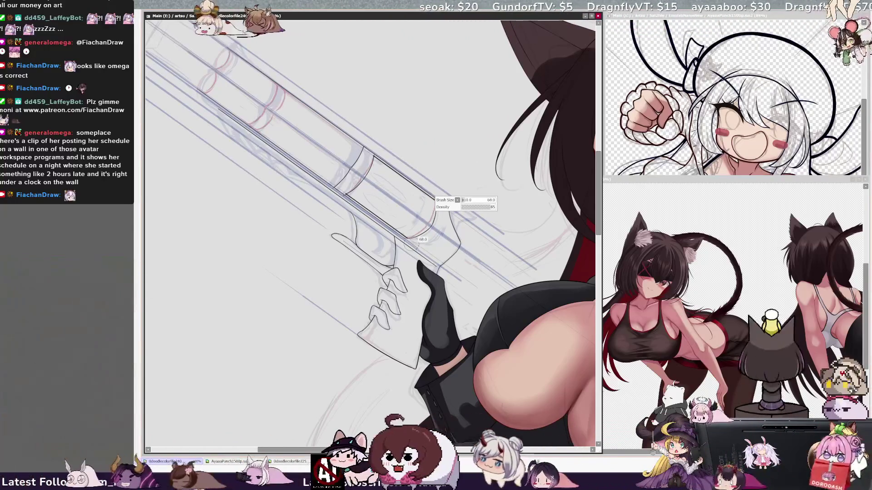
{"action": "left_click", "coordinate": [425, 257], "text": "ctrl+shift"}
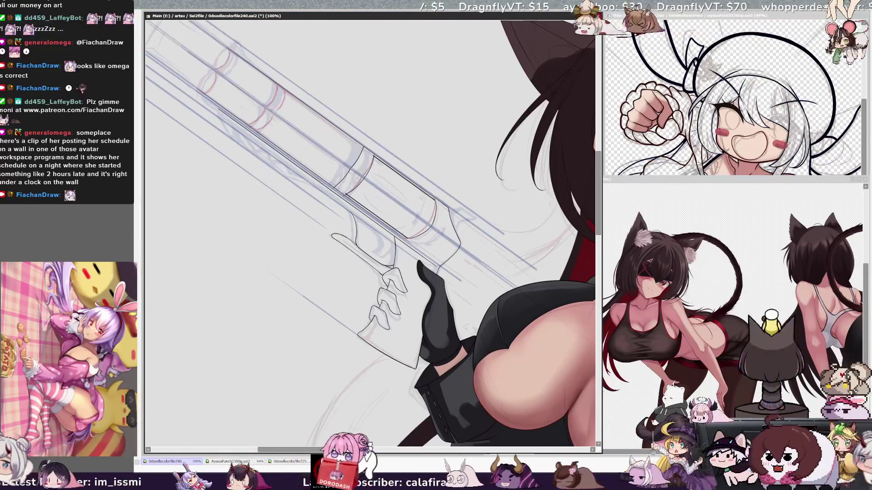
Zoom in on the sword barrel and undo the stray short stroke, then widen the view
{"action": "left_click", "coordinate": [431, 259], "text": "ctrl+shift"}
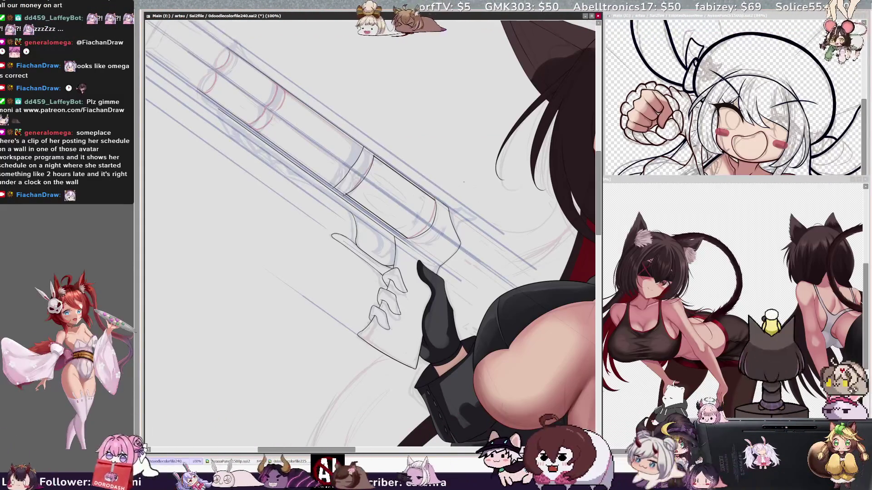
{"action": "scroll", "coordinate": [370, 232], "scroll_direction": "up", "scroll_amount": 3}
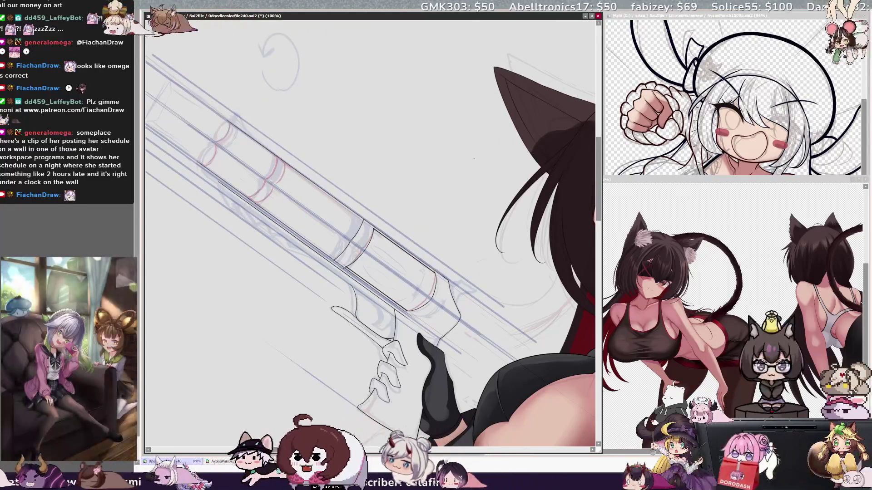
{"action": "key", "text": "Delete"}
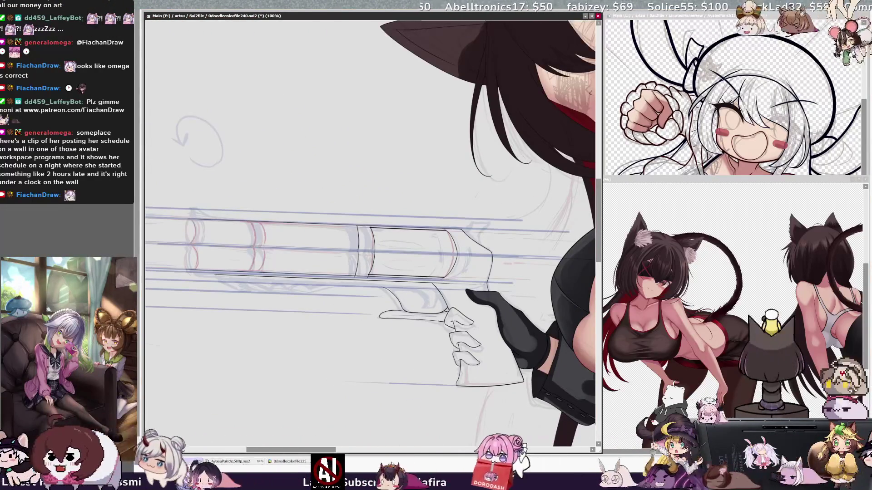
{"action": "key", "text": "ctrl+plus"}
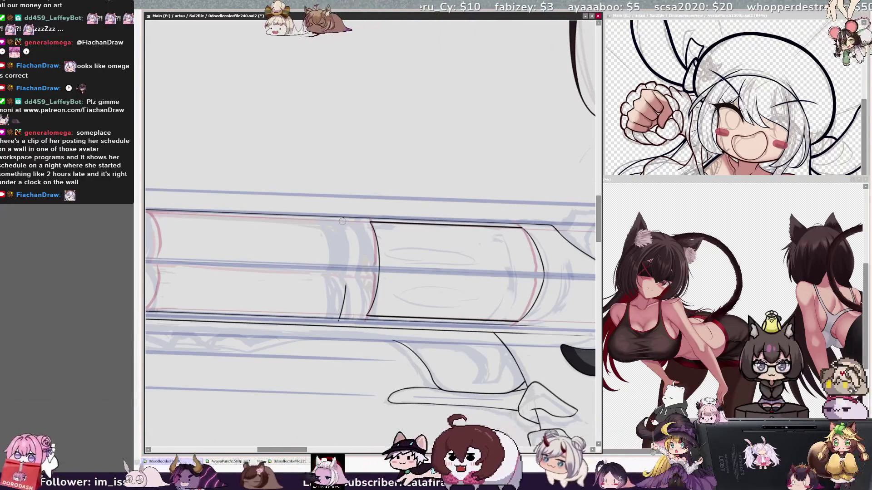
{"action": "key", "text": "ctrl+z"}
{"action": "key", "text": "ctrl+z"}
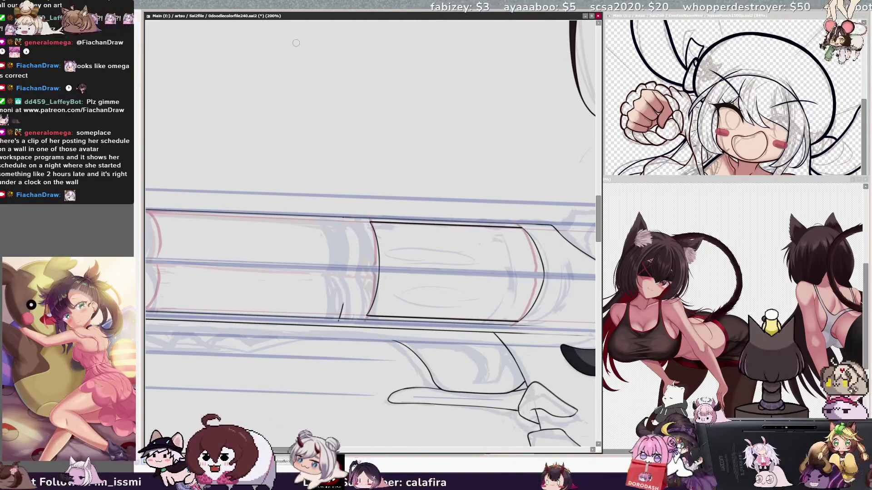
{"action": "key", "text": "ctrl+minus"}
{"action": "key", "text": "End"}
{"action": "key", "text": "End"}
{"action": "key", "text": "End"}
{"action": "key", "text": "End"}
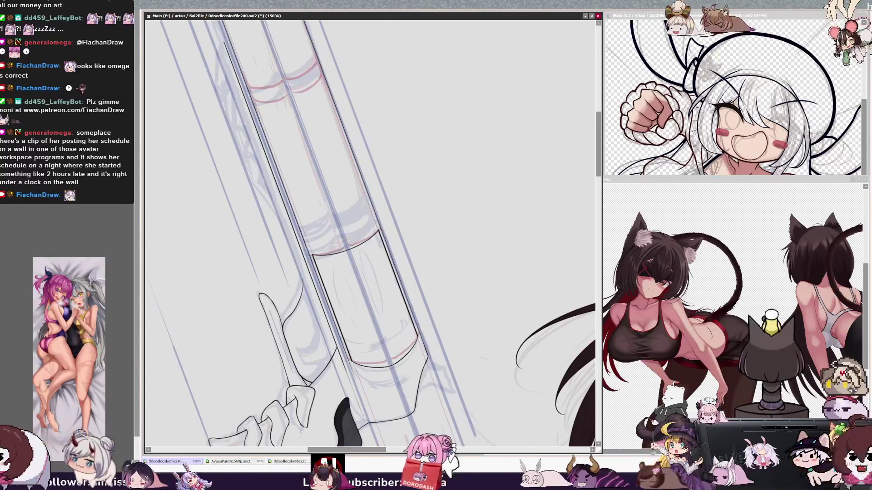
Lay a green guide stripe along the blade's left edge and ink a straight line along it
{"action": "key", "text": "h"}
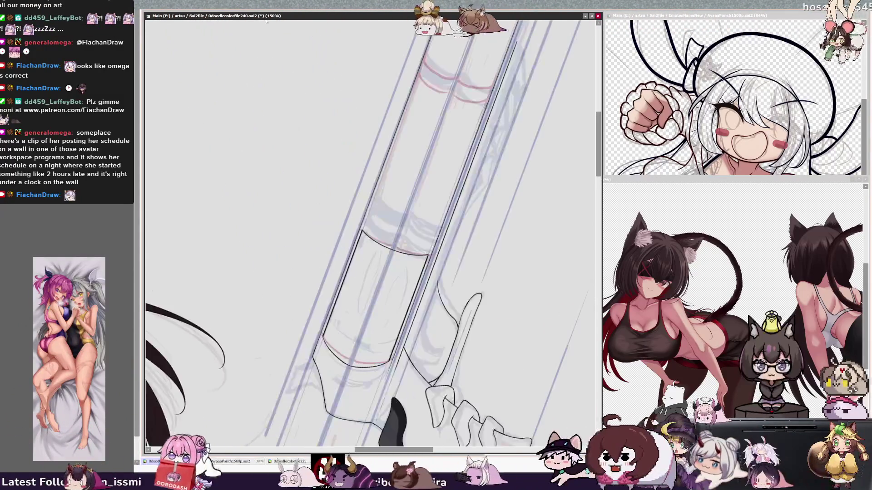
{"action": "left_click_drag", "start_coordinate": [536, 28], "coordinate": [386, 435]}
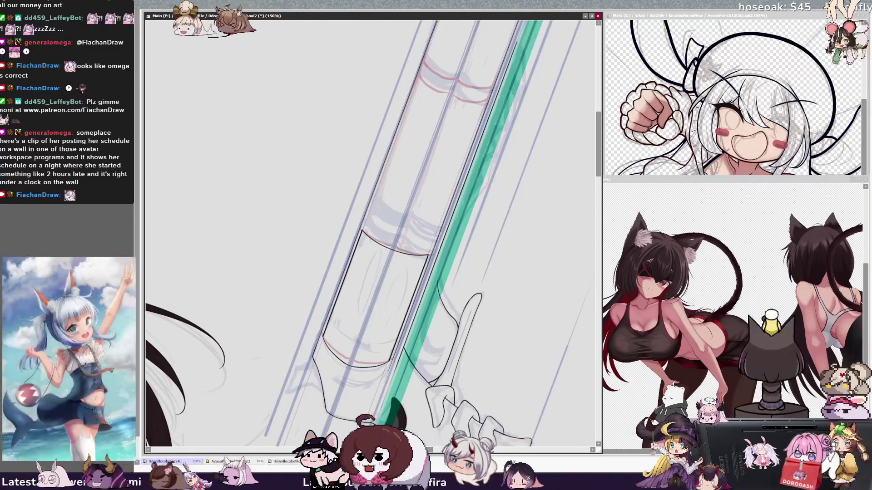
{"action": "left_click_drag", "start_coordinate": [464, 210], "coordinate": [382, 193]}
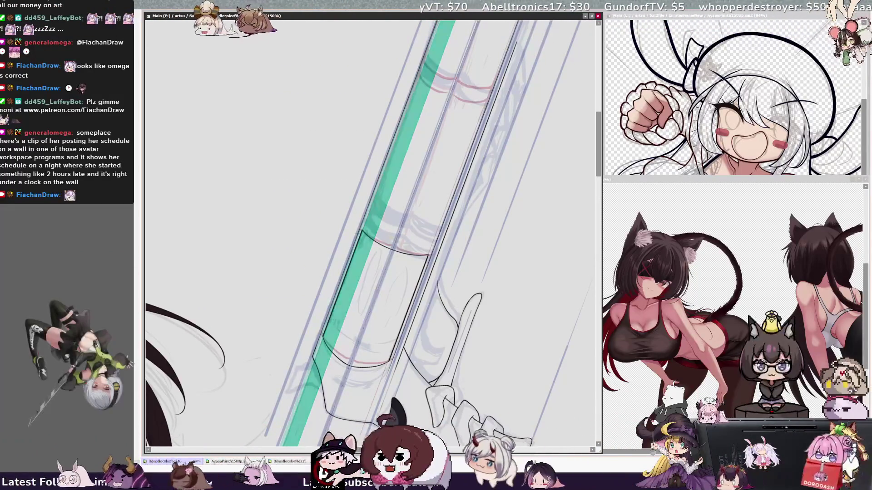
{"action": "left_click_drag", "start_coordinate": [322, 341], "coordinate": [401, 118]}
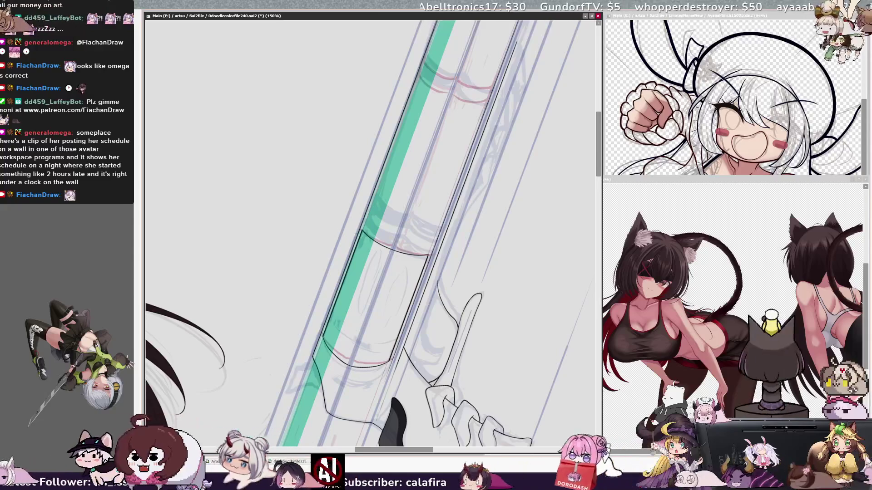
Shift the green guide into the middle band, then remove the guide stripe
{"action": "left_click_drag", "start_coordinate": [597, 165], "coordinate": [597, 140]}
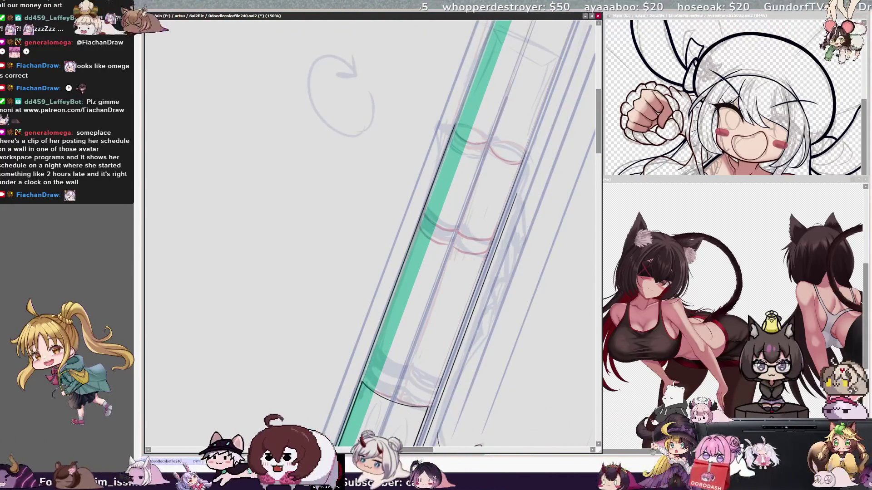
{"action": "scroll", "coordinate": [447, 154], "scroll_direction": "down", "scroll_amount": 2}
{"action": "left_click_drag", "start_coordinate": [448, 154], "coordinate": [480, 149]}
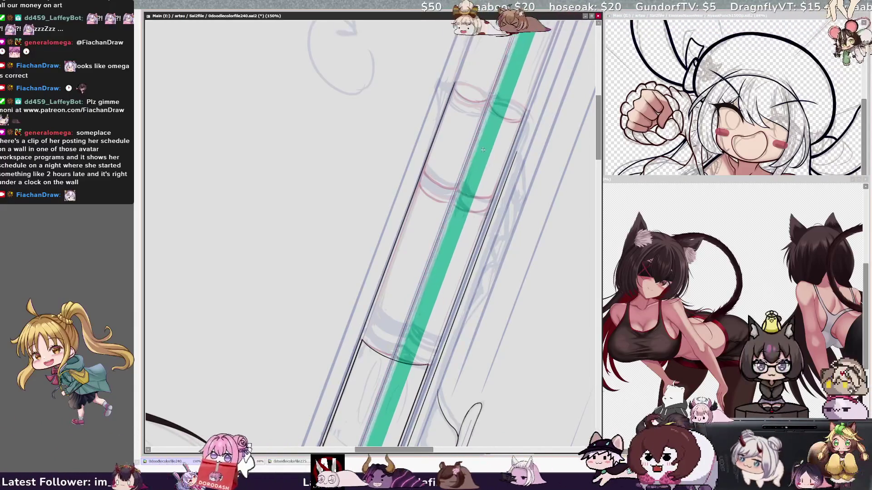
{"action": "left_click_drag", "start_coordinate": [481, 149], "coordinate": [399, 346]}
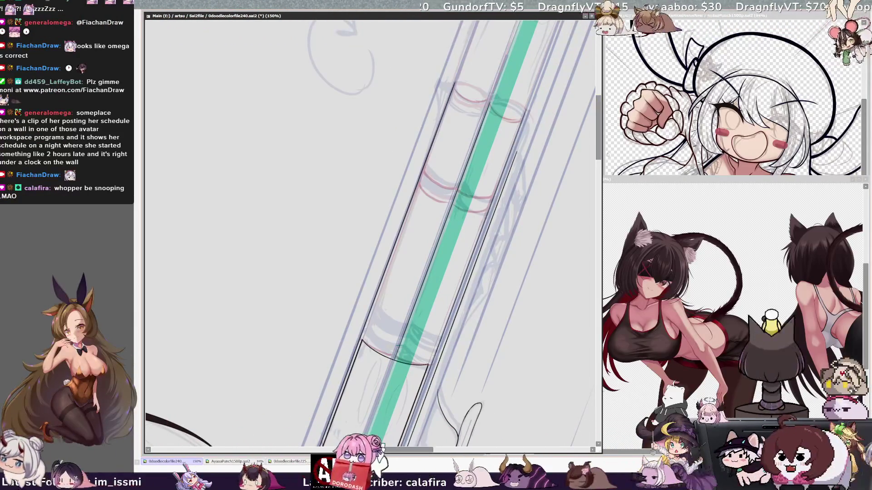
{"action": "scroll", "coordinate": [373, 227], "scroll_direction": "down", "scroll_amount": 3}
{"action": "scroll", "coordinate": [372, 227], "scroll_direction": "down", "scroll_amount": 3}
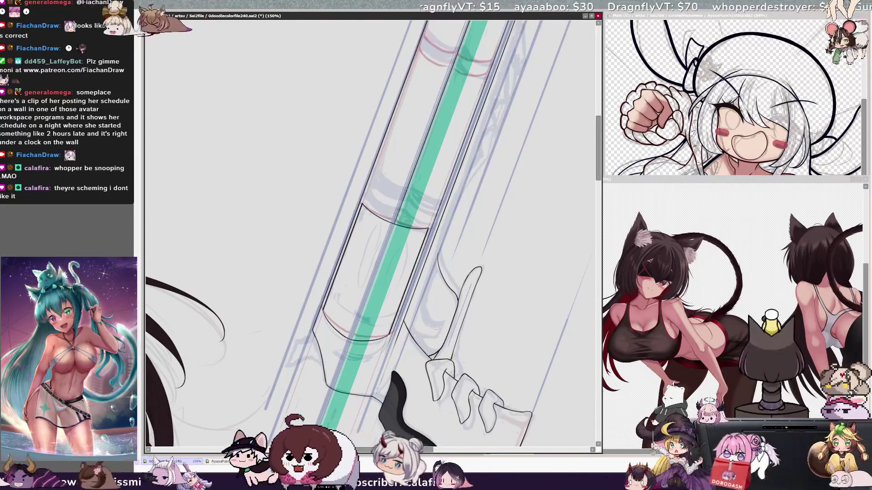
{"action": "key", "text": "ctrl+z"}
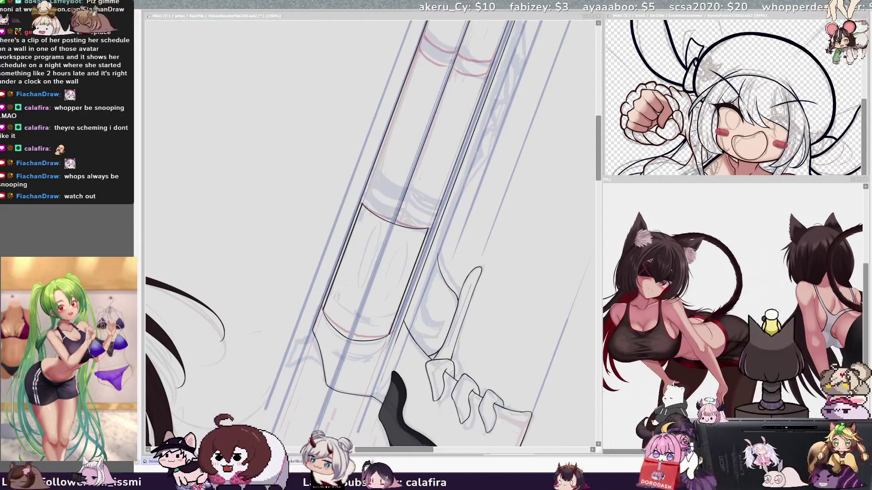
{"action": "key", "text": "alt+Tab"}
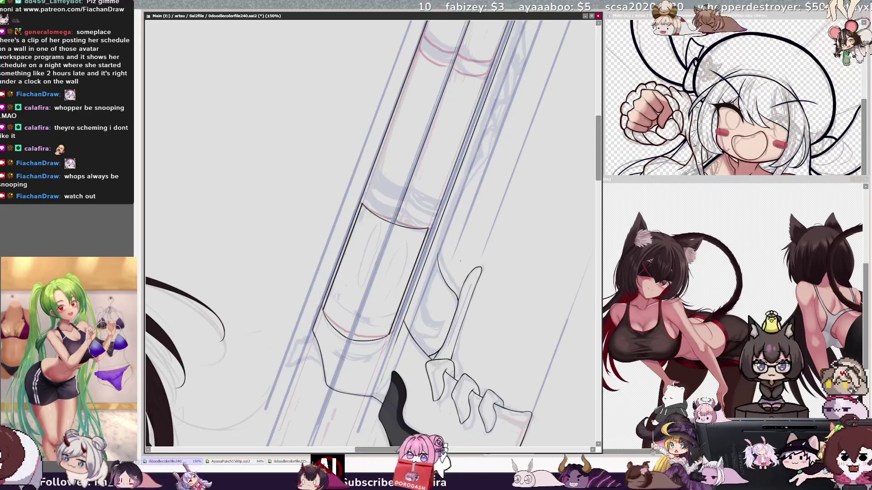
Zoom to 300% with the blade flat and ink the curved segment divider in two strokes
{"action": "key", "text": "End"}
{"action": "key", "text": "End"}
{"action": "key", "text": "End"}
{"action": "key", "text": "Page_Up"}
{"action": "key", "text": "Page_Up"}
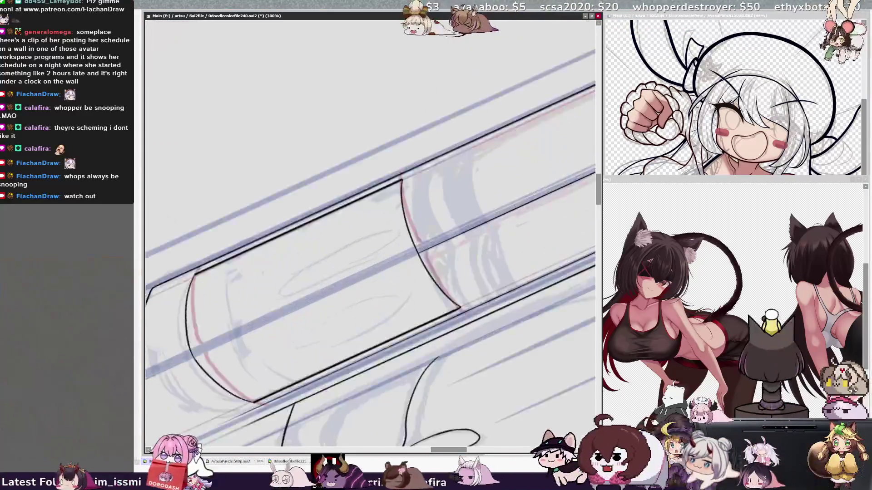
{"action": "key", "text": "Delete"}
{"action": "key", "text": "Delete"}
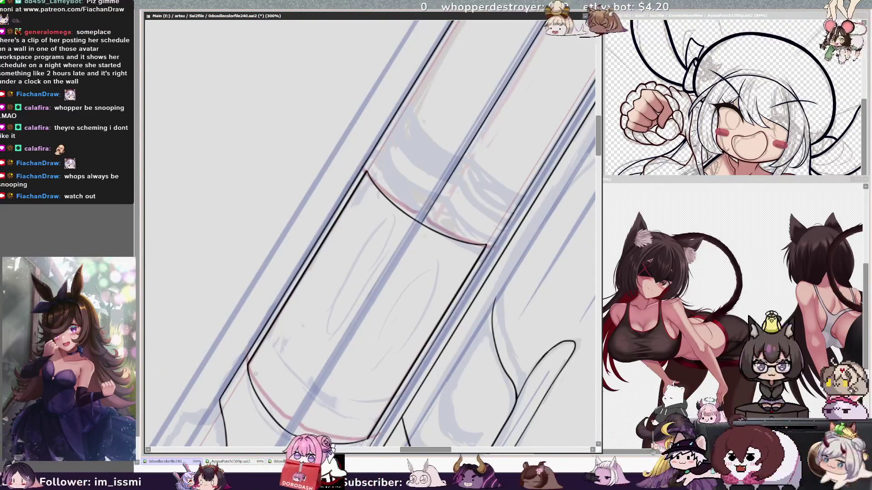
{"action": "key", "text": "End"}
{"action": "key", "text": "End"}
{"action": "key", "text": "End"}
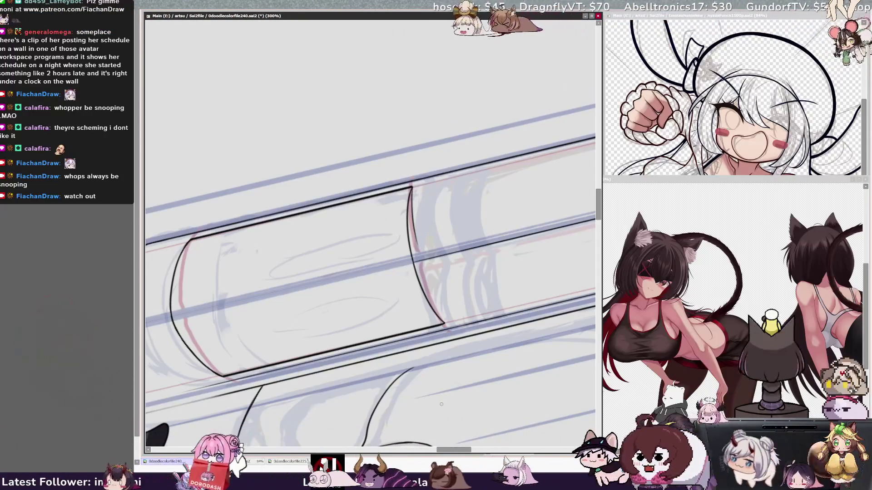
{"action": "scroll", "coordinate": [422, 252], "scroll_direction": "right", "scroll_amount": 3}
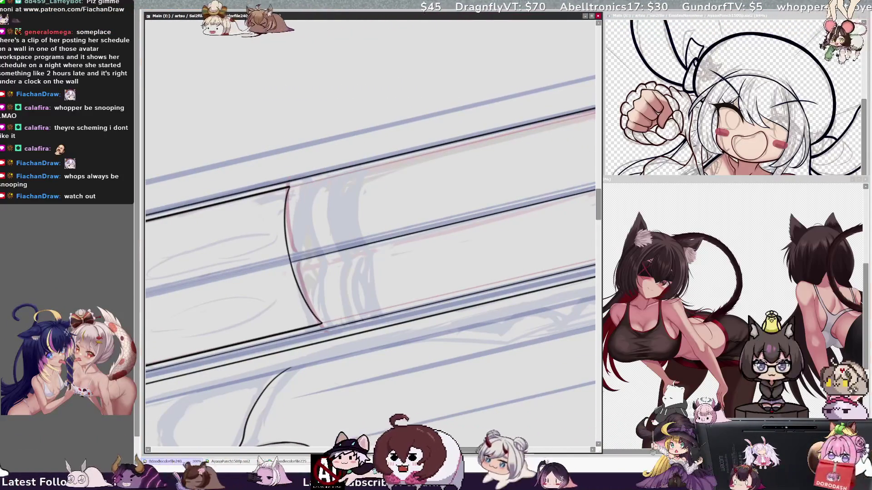
{"action": "left_click_drag", "start_coordinate": [290, 186], "coordinate": [287, 225]}
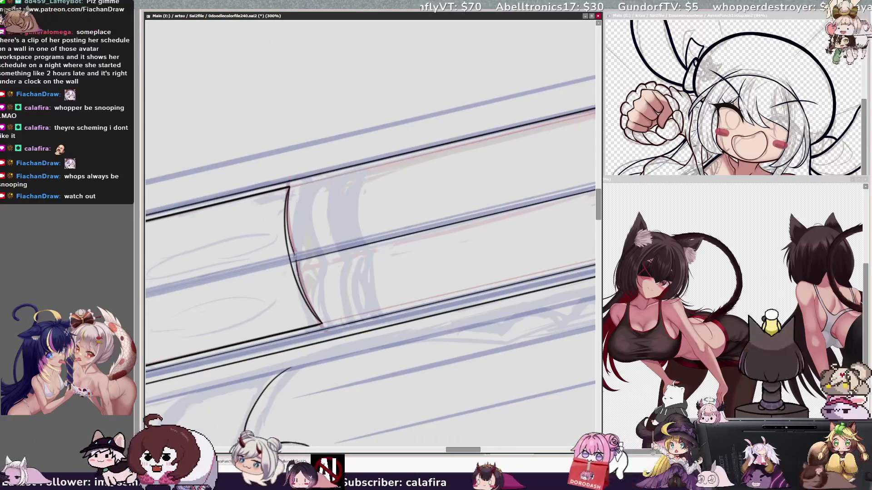
{"action": "left_click_drag", "start_coordinate": [290, 186], "coordinate": [322, 323]}
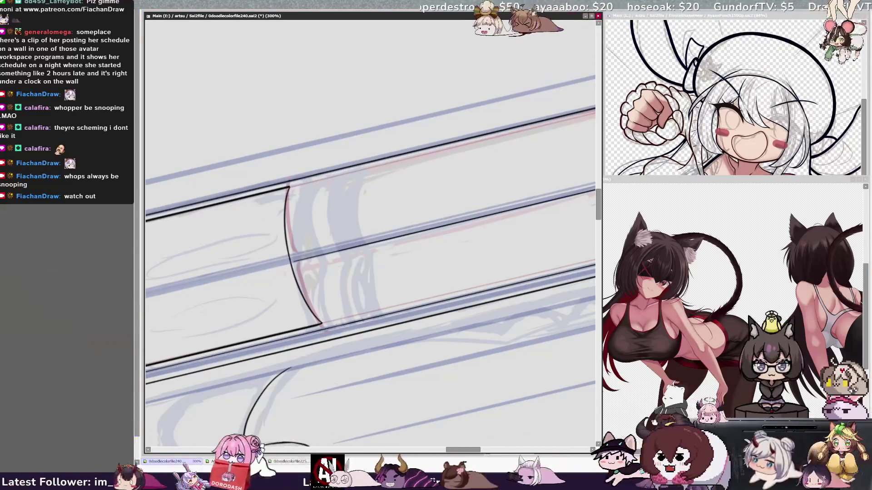
{"action": "key", "text": "ctrl+minus"}
{"action": "key", "text": "ctrl+minus"}
{"action": "key", "text": "ctrl+minus"}
{"action": "key", "text": "ctrl+minus"}
{"action": "key", "text": "ctrl+minus"}
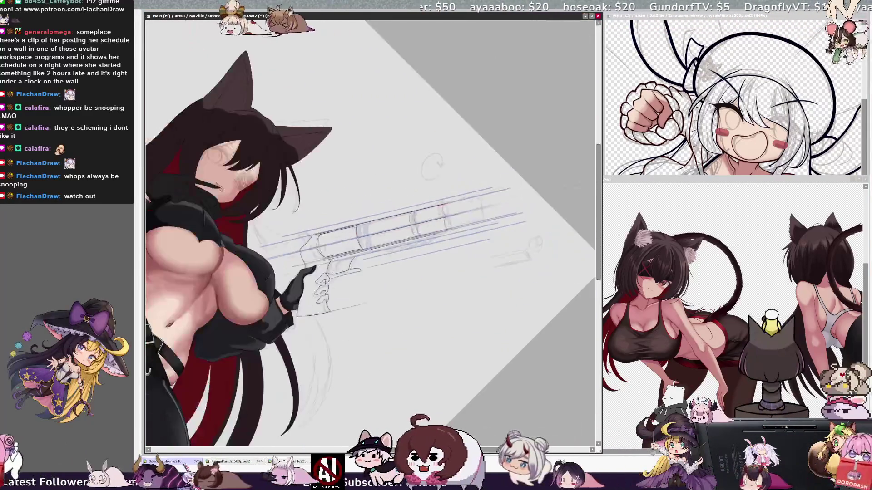
{"action": "key", "text": "ctrl+plus"}
{"action": "key", "text": "ctrl+plus"}
{"action": "key", "text": "ctrl+plus"}
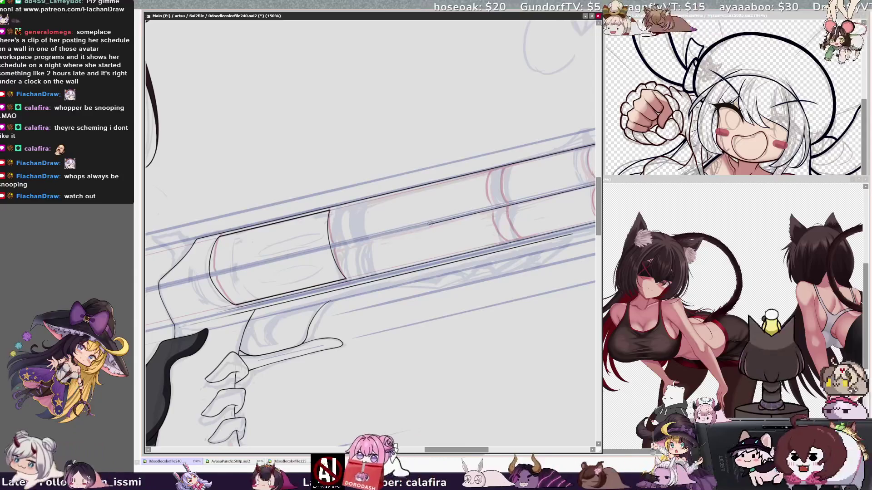
{"action": "scroll", "coordinate": [370, 236], "scroll_direction": "right", "scroll_amount": 5}
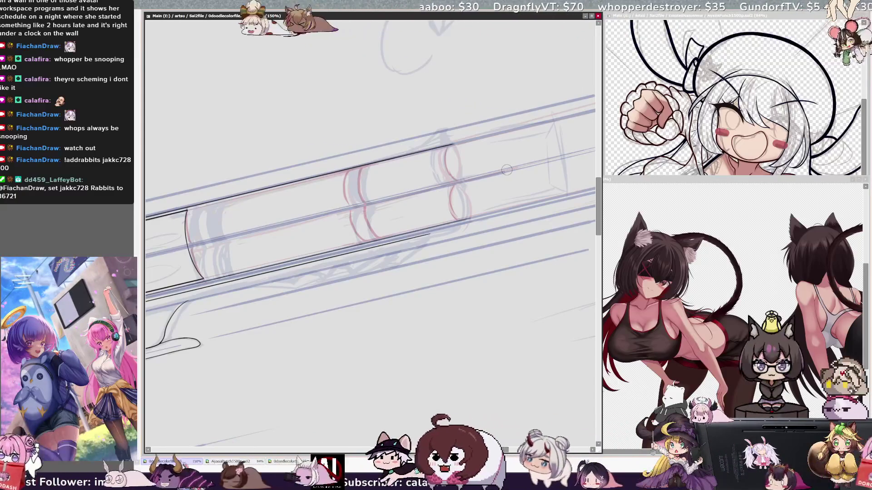
{"action": "left_click_drag", "start_coordinate": [474, 450], "coordinate": [453, 460]}
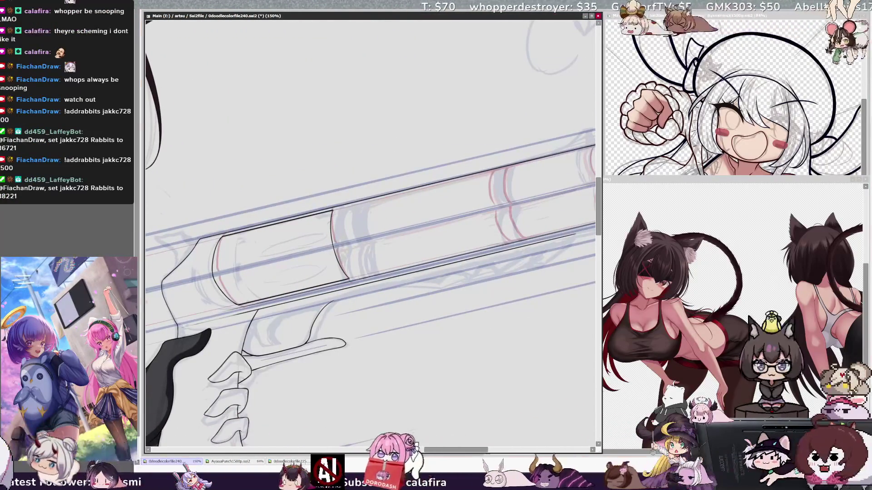
{"action": "key", "text": "ctrl+plus"}
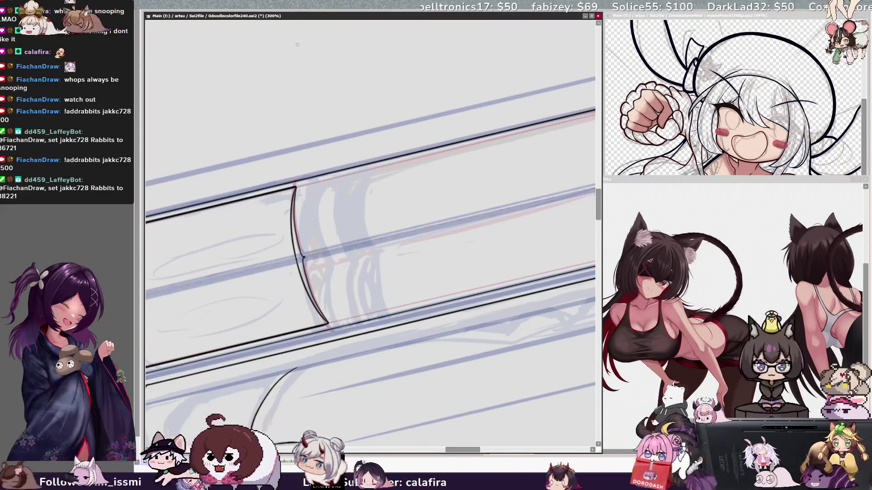
{"action": "key", "text": "minus"}
{"action": "key", "text": "minus"}
{"action": "key", "text": "Delete"}
{"action": "key", "text": "Delete"}
{"action": "key", "text": "Delete"}
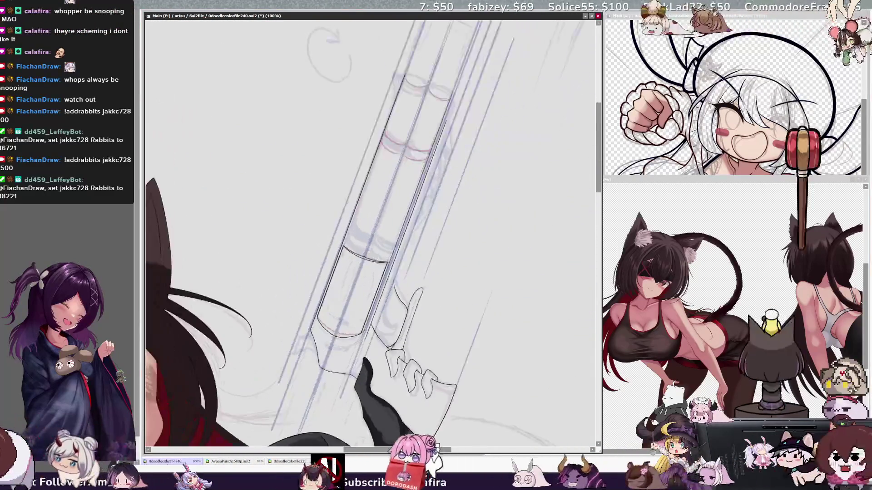
{"action": "key", "text": "plus"}
{"action": "scroll", "coordinate": [370, 232], "scroll_direction": "up", "scroll_amount": 3}
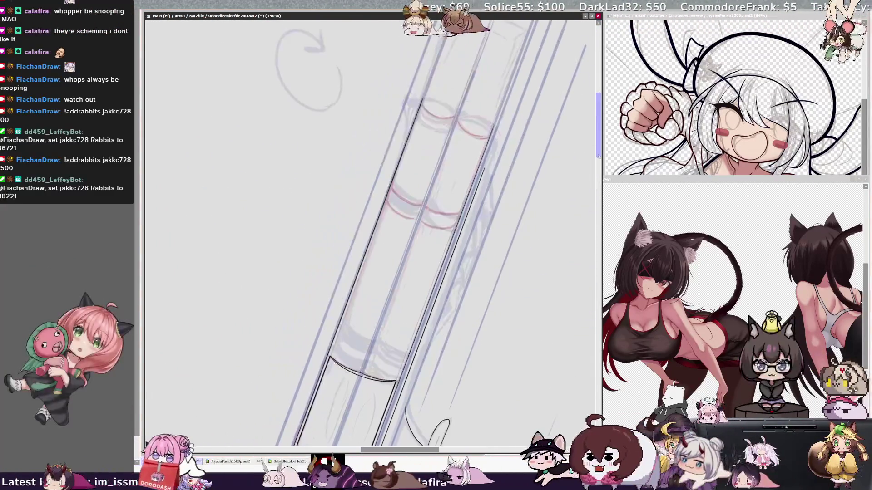